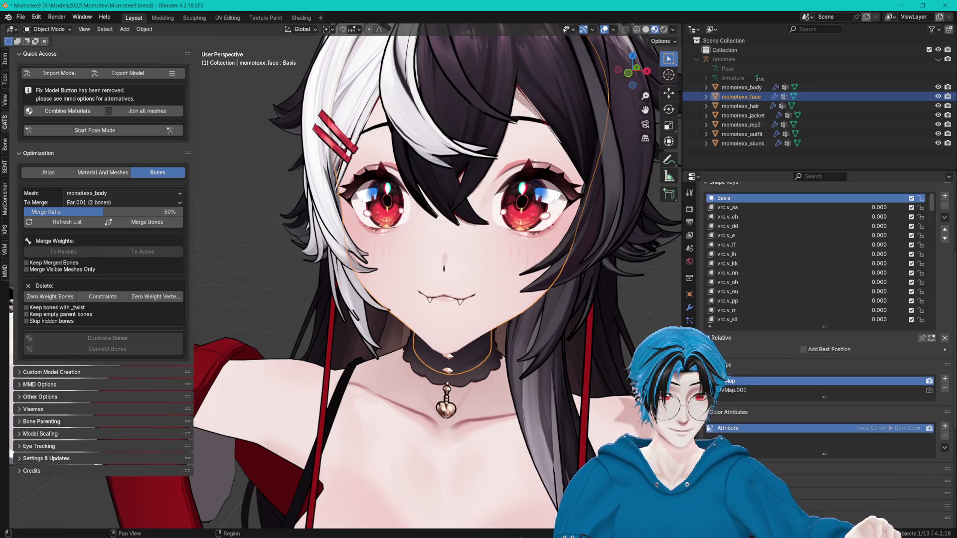
# - Enlarge the Shape Keys list and pin the active shape key for isolated preview
pyautogui.moveTo(826, 328); pyautogui.dragTo(826, 346)
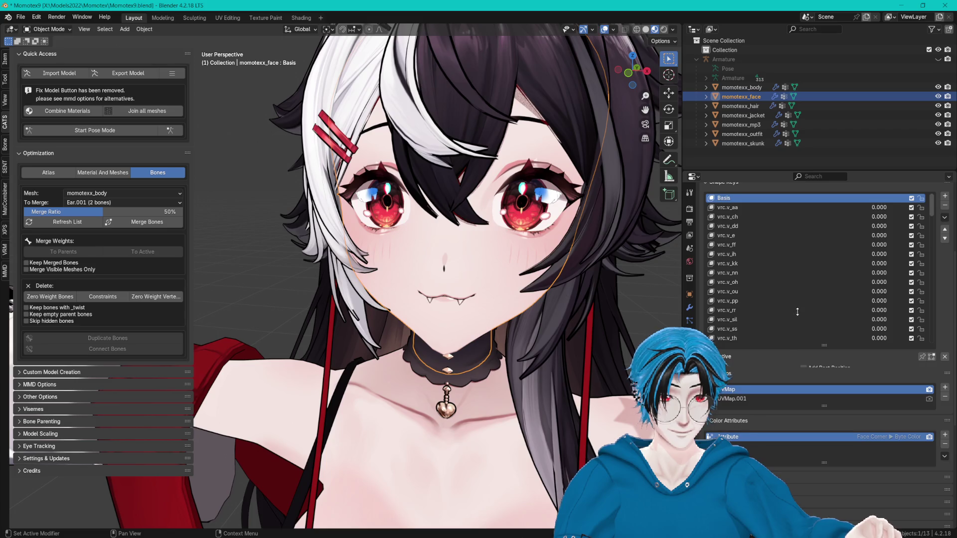
pyautogui.scroll(-3, 827, 344)
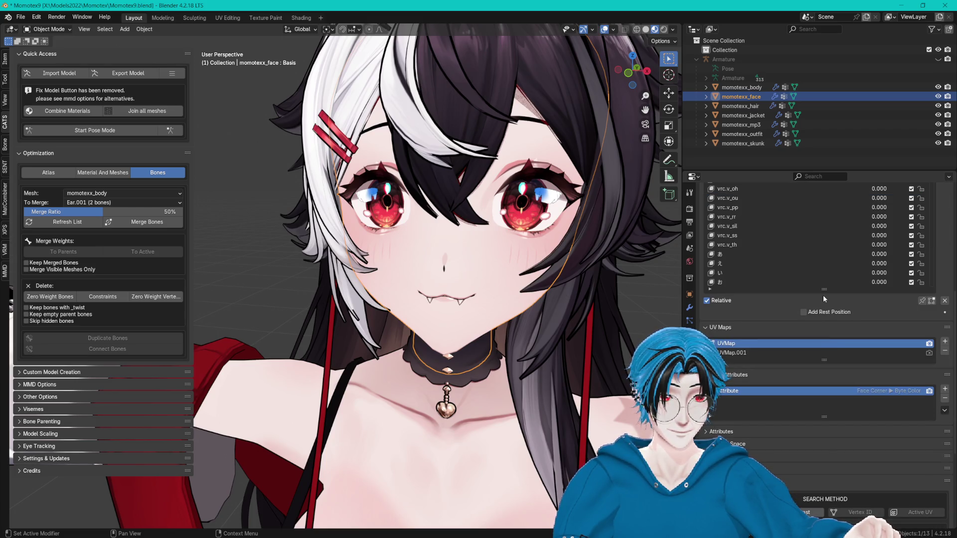
pyautogui.moveTo(823, 290); pyautogui.dragTo(823, 363)
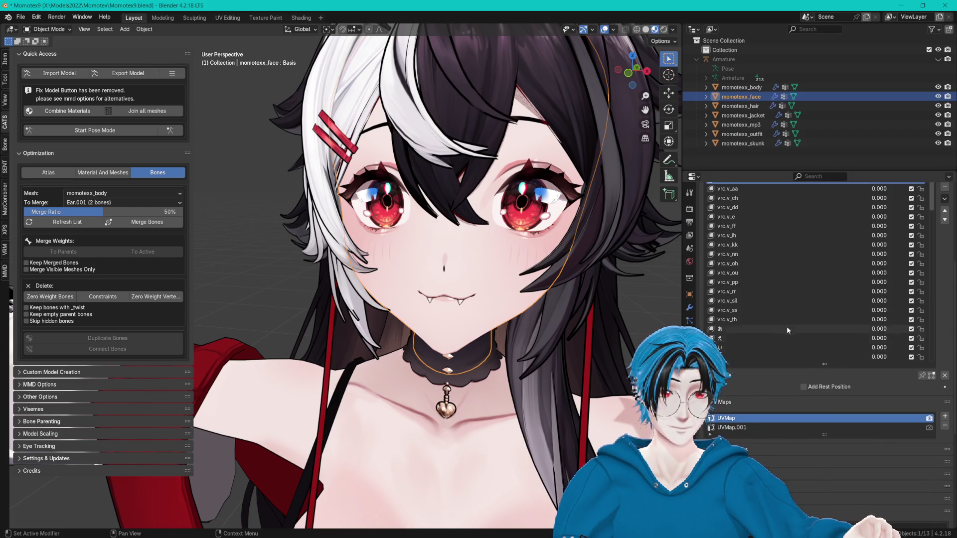
pyautogui.scroll(-10, 793, 310)
pyautogui.scroll(-5, 805, 280)
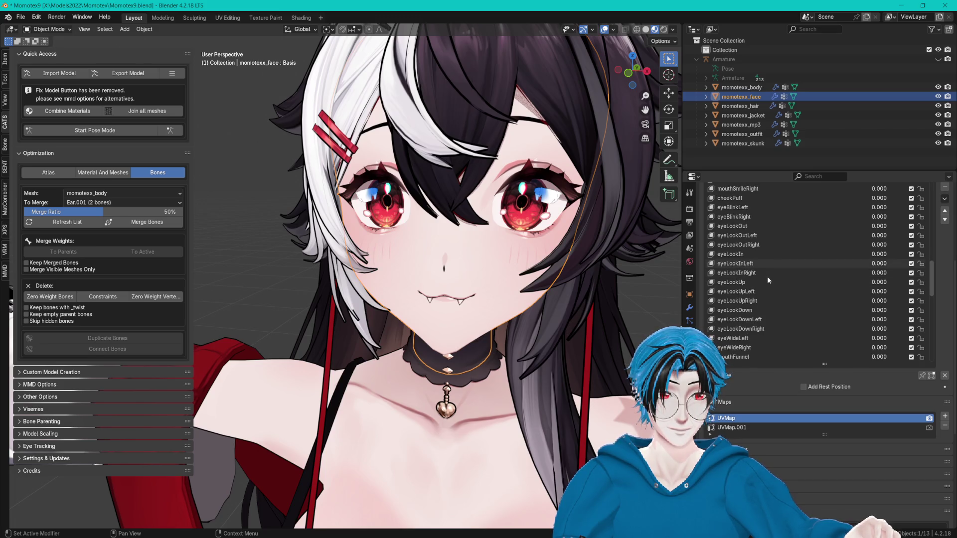
pyautogui.scroll(-2, 767, 277)
pyautogui.click(768, 225)
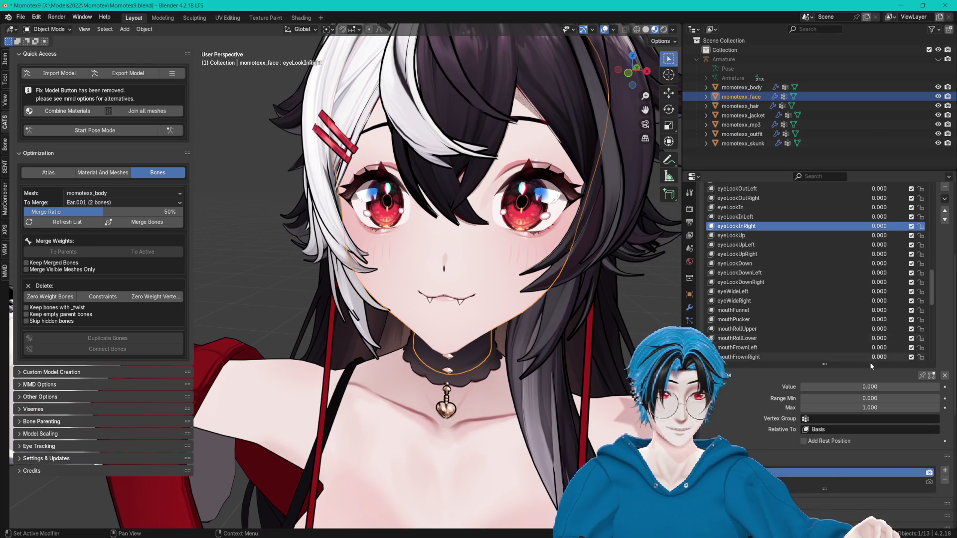
pyautogui.click(922, 375)
# - Make eyeWideLeft the active shape key and enter Edit Mode, framed on one eye
pyautogui.click(746, 235)
pyautogui.press('Down')
pyautogui.press('Down')
pyautogui.press('Down')
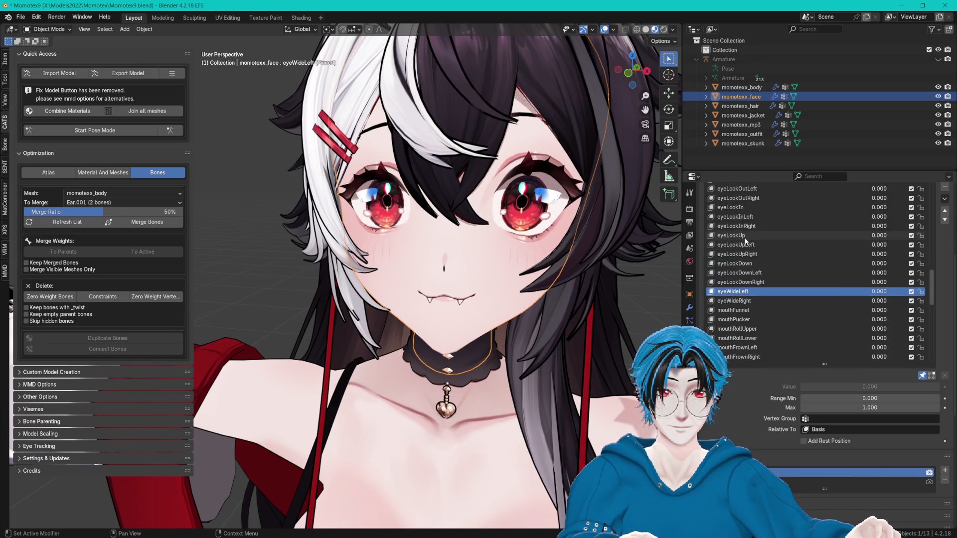
pyautogui.press('Down')
pyautogui.press('Down')
pyautogui.press('Up')
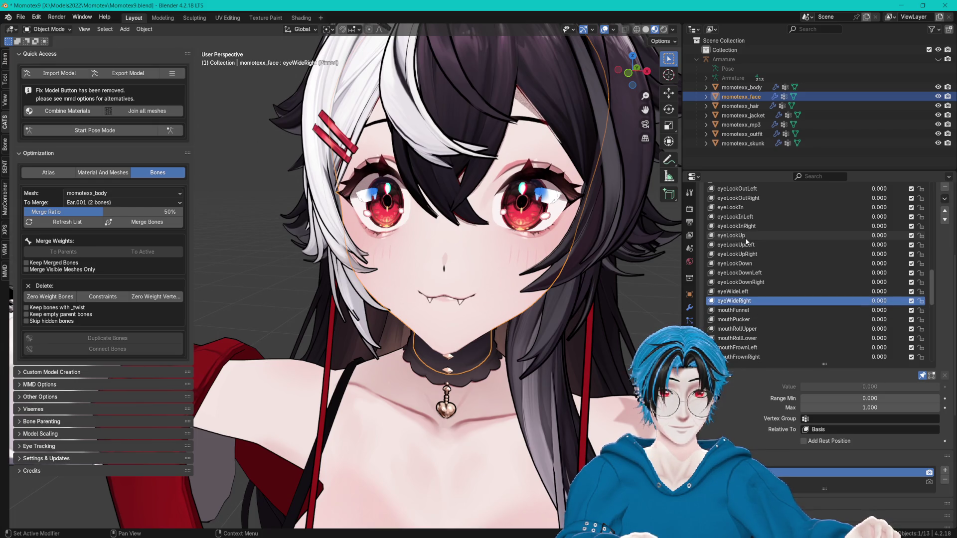
pyautogui.press('Up')
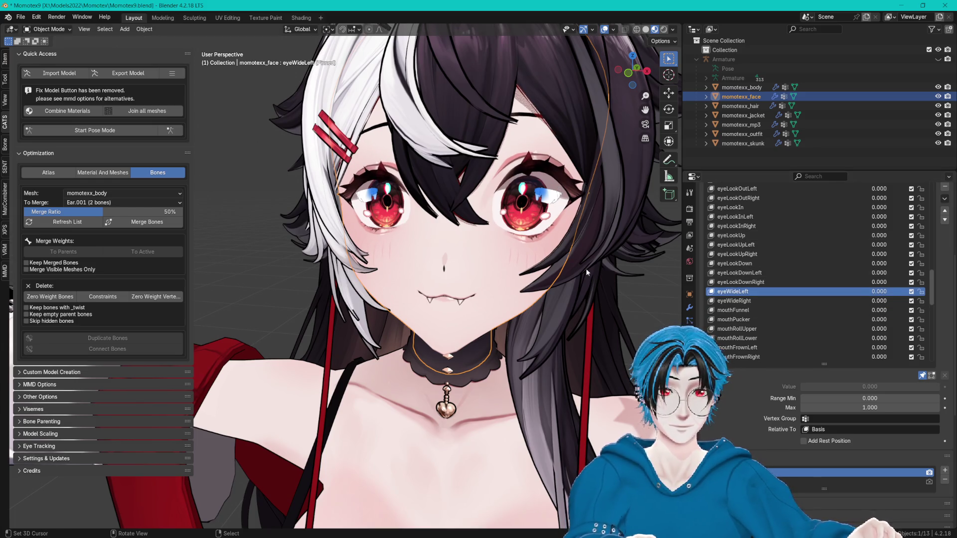
pyautogui.scroll(4, 585, 268)
pyautogui.press('Tab')
pyautogui.moveTo(548, 188)
pyautogui.mouseDown()
pyautogui.moveTo(477, 208)
pyautogui.moveTo(543, 197)
pyautogui.mouseUp()
# - Select the whole connected eye mesh and set the transform pivot to Active Element
pyautogui.hotkey('ctrl', 'l')
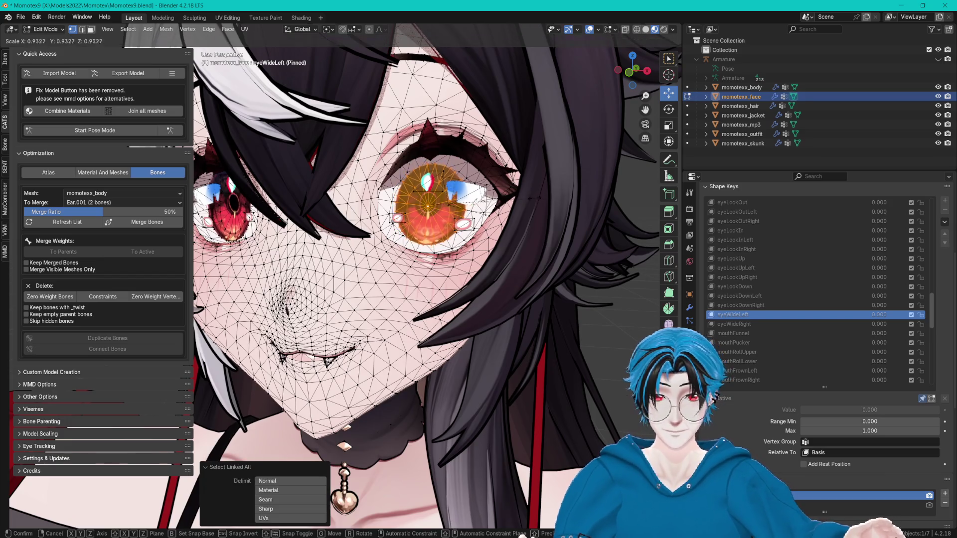
pyautogui.scroll(2, 496, 204)
pyautogui.moveTo(496, 204); pyautogui.dragTo(373, 191)
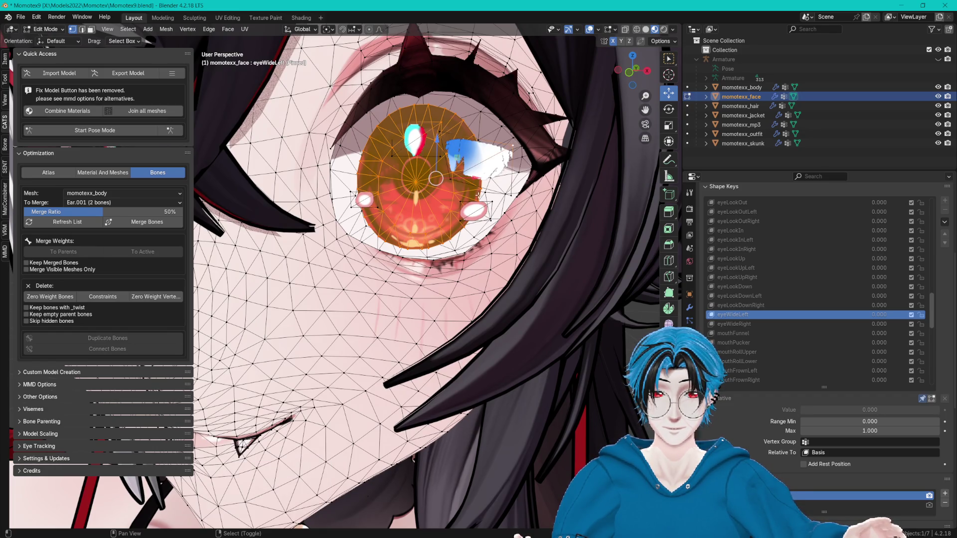
pyautogui.hotkey('ctrl', 'l')
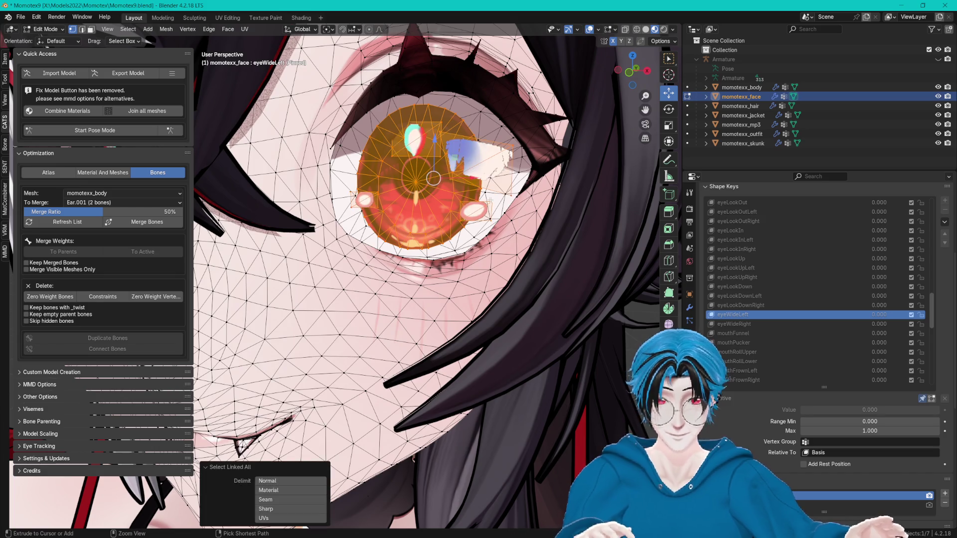
pyautogui.keyDown('shift'); pyautogui.click(418, 183); pyautogui.keyUp('shift')
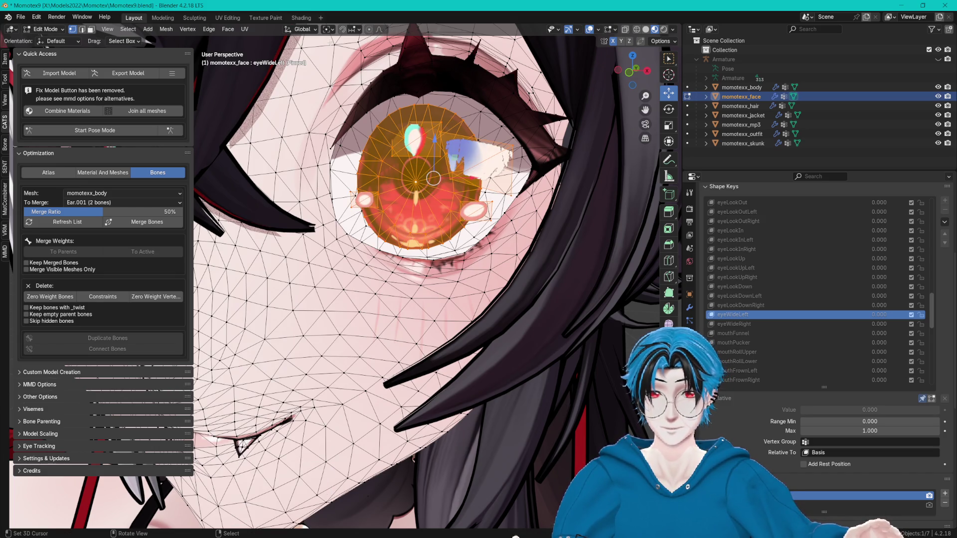
pyautogui.click(329, 30)
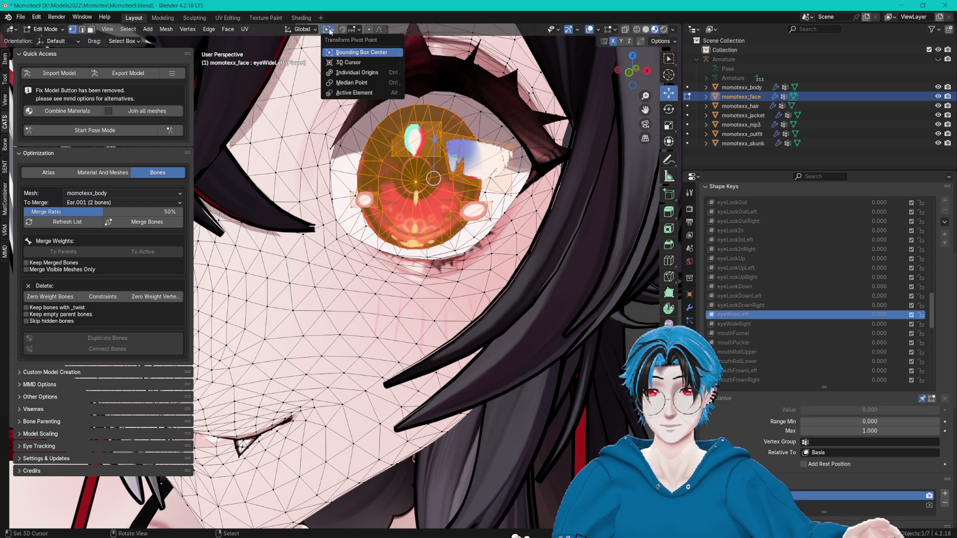
pyautogui.click(355, 94)
pyautogui.scroll(-4, 532, 174)
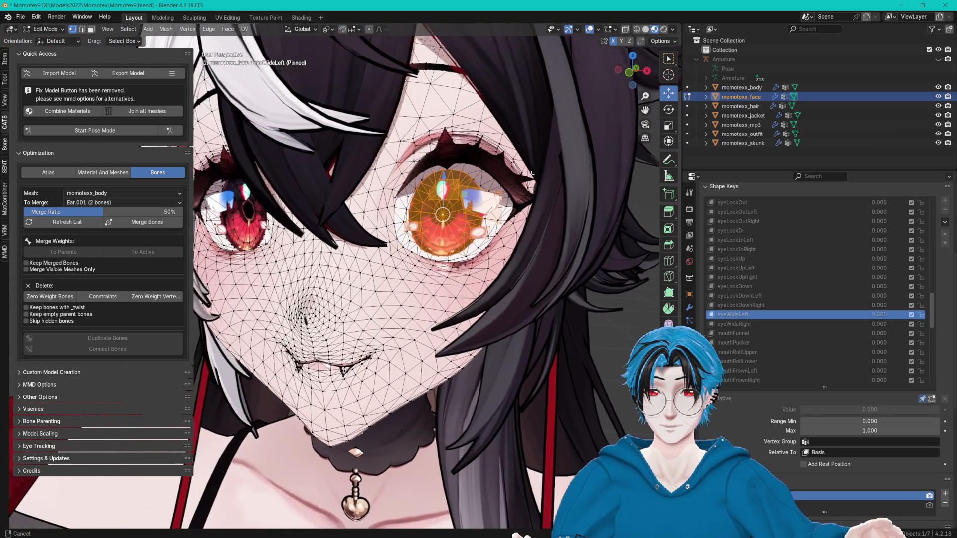
pyautogui.scroll(-3, 532, 174)
# - Scale the selected eye down to 0.8, then make eyeWideRight the active shape key
pyautogui.press('g')
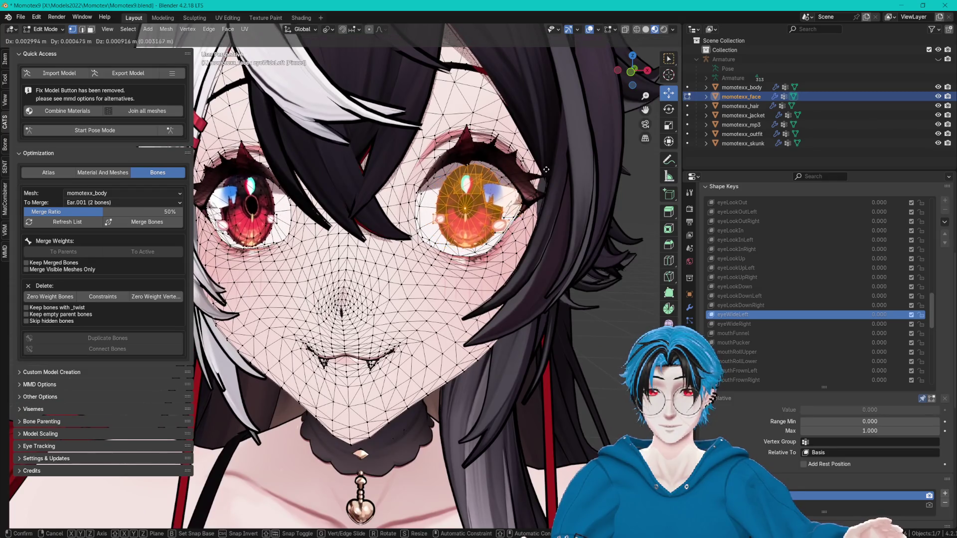
pyautogui.rightClick(546, 169)
pyautogui.scroll(2, 519, 172)
pyautogui.scroll(2, 518, 173)
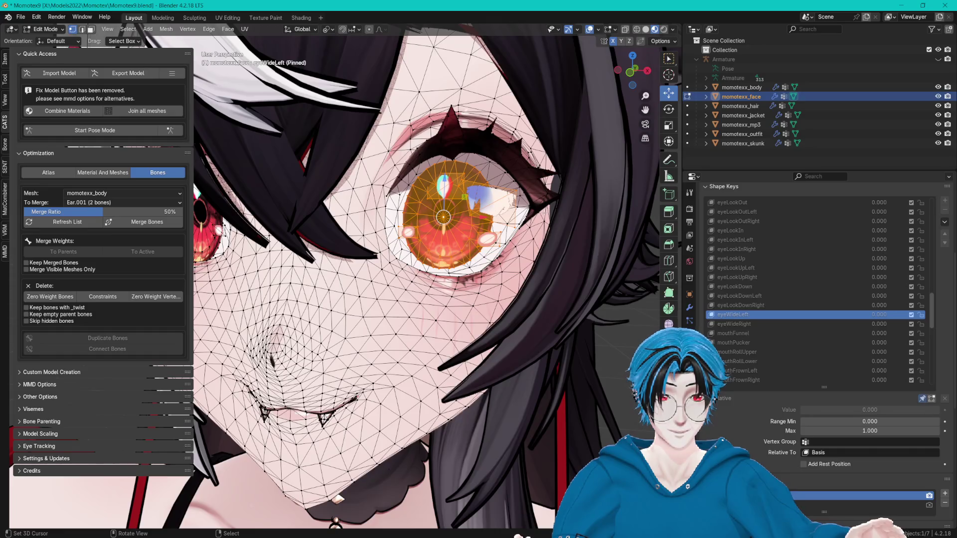
pyautogui.scroll(-5, 518, 173)
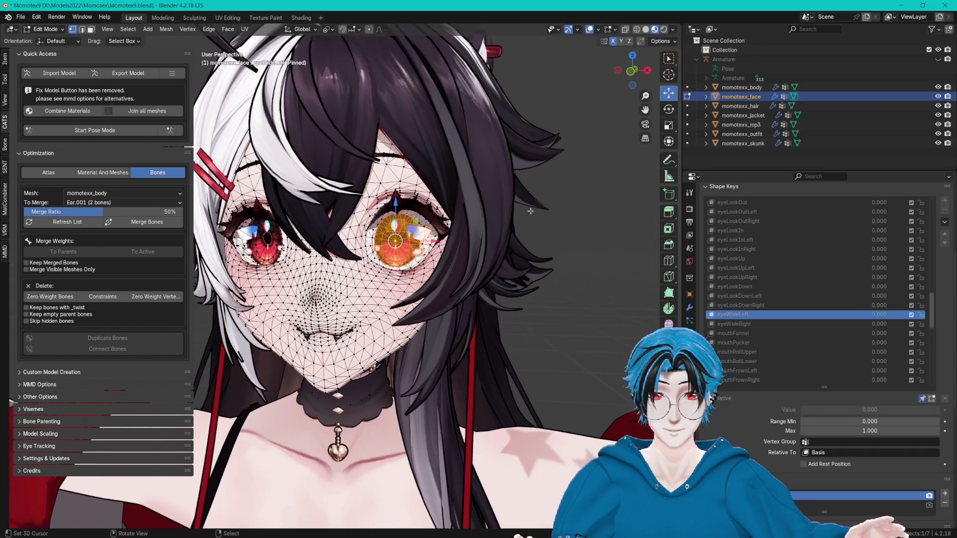
pyautogui.scroll(3, 551, 176)
pyautogui.press('s')
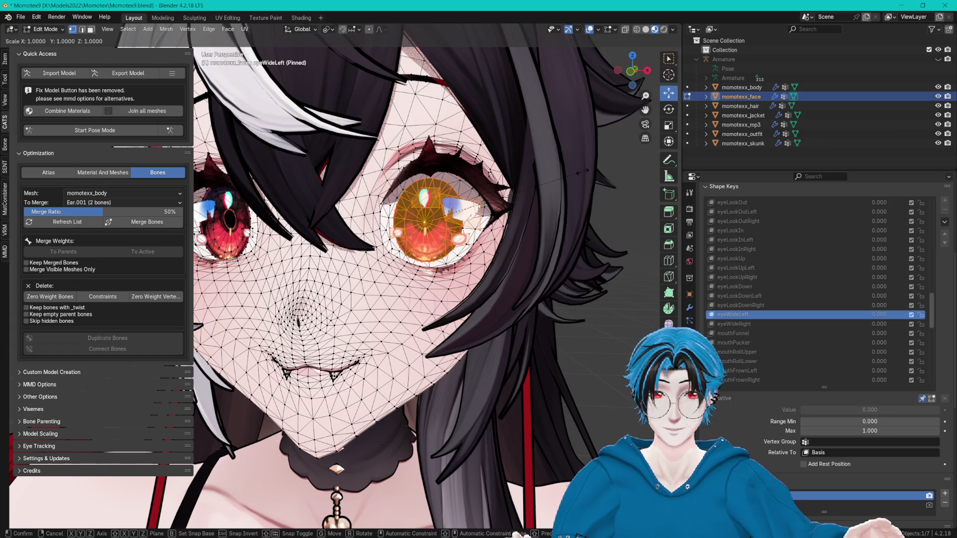
pyautogui.click(546, 175)
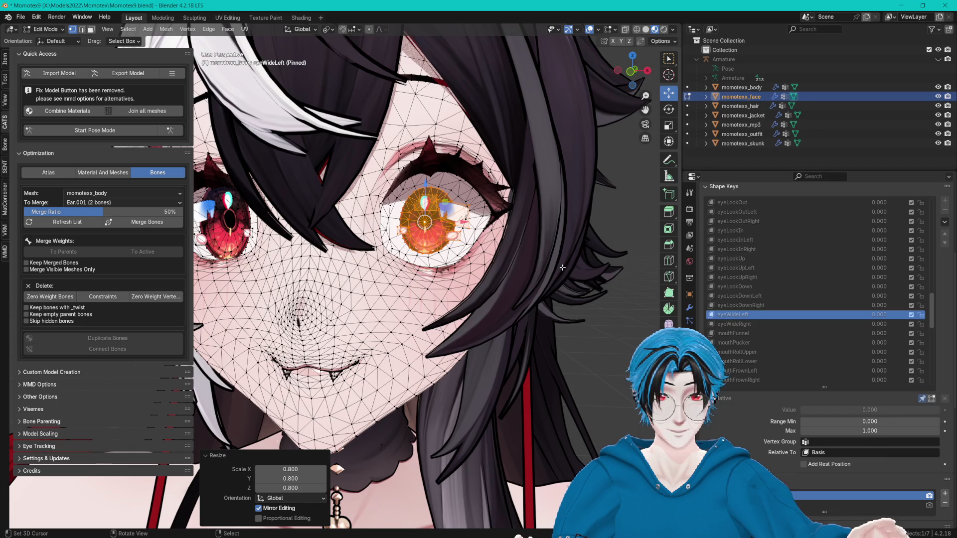
pyautogui.click(734, 323)
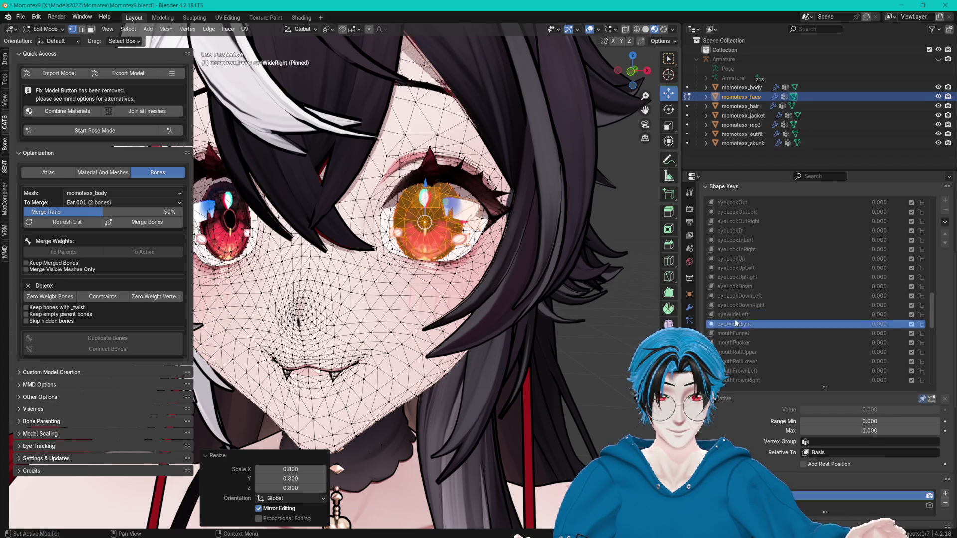
# - Mirror the eye selection, scale that iris to 0.9 around the 3D cursor, and return to Object Mode
pyautogui.press('F3')
pyautogui.click(622, 283)
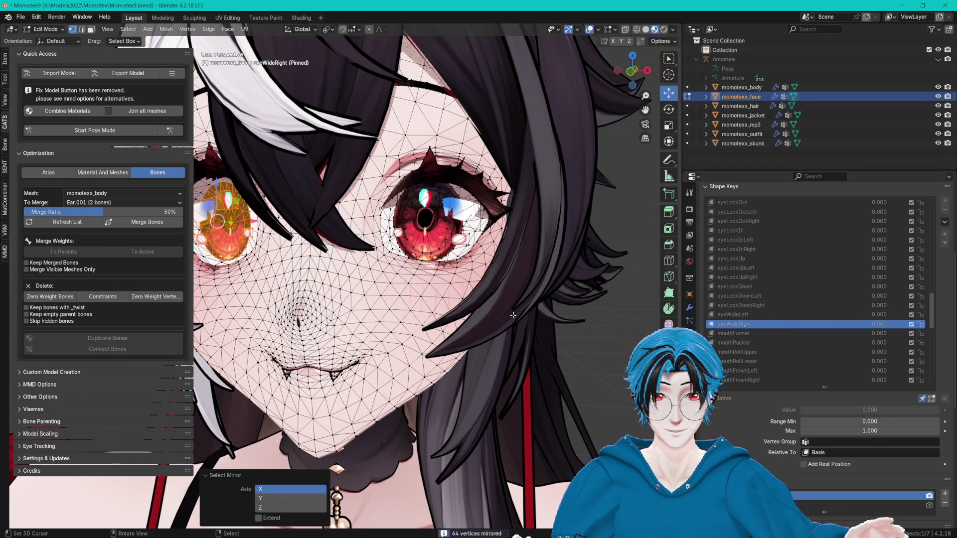
pyautogui.moveTo(529, 288); pyautogui.dragTo(536, 289)
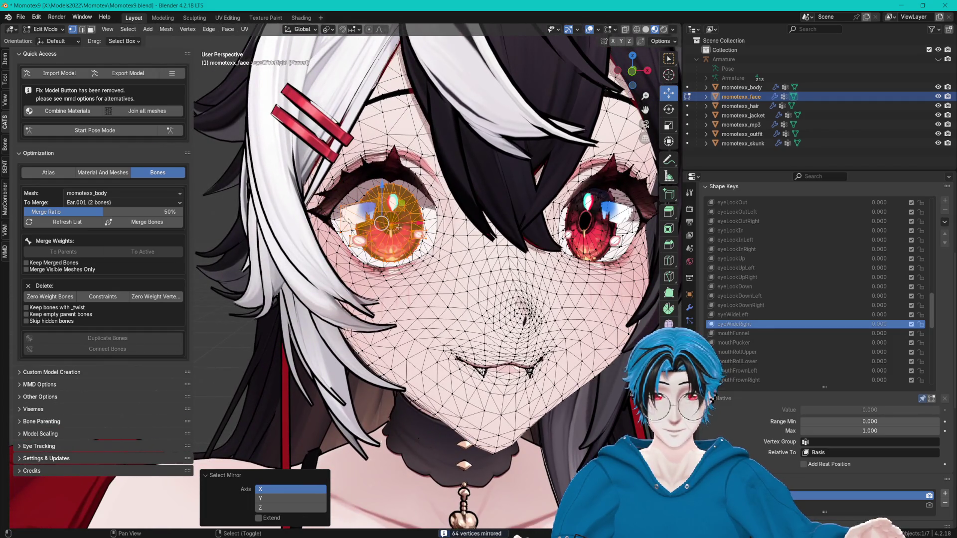
pyautogui.keyDown('shift'); pyautogui.click(391, 225); pyautogui.keyUp('shift')
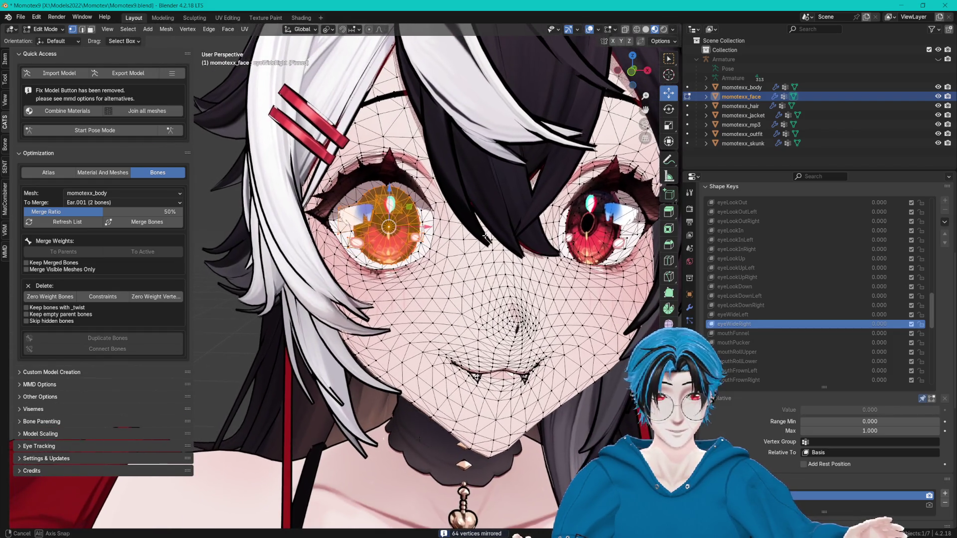
pyautogui.press('s')
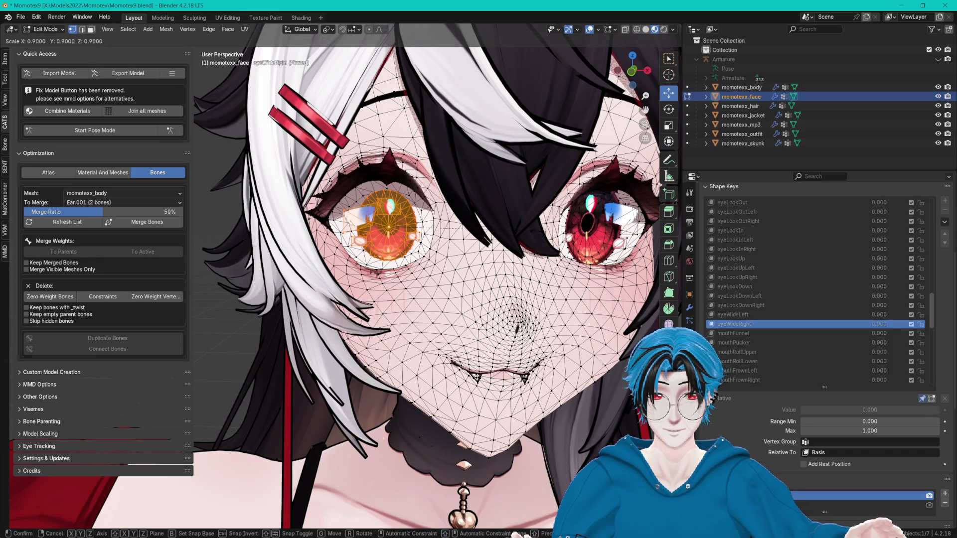
pyautogui.click(463, 229)
pyautogui.press('Tab')
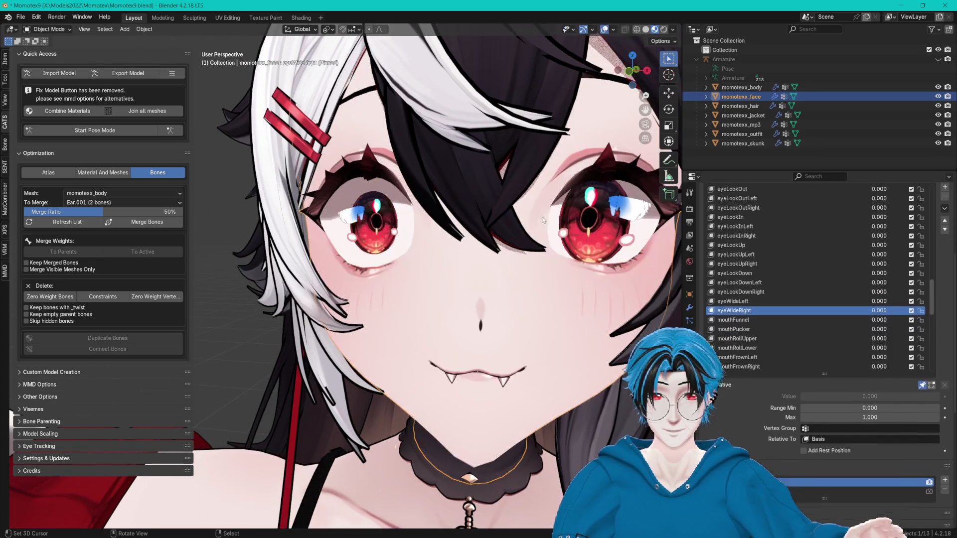
pyautogui.press('KP_Decimal')
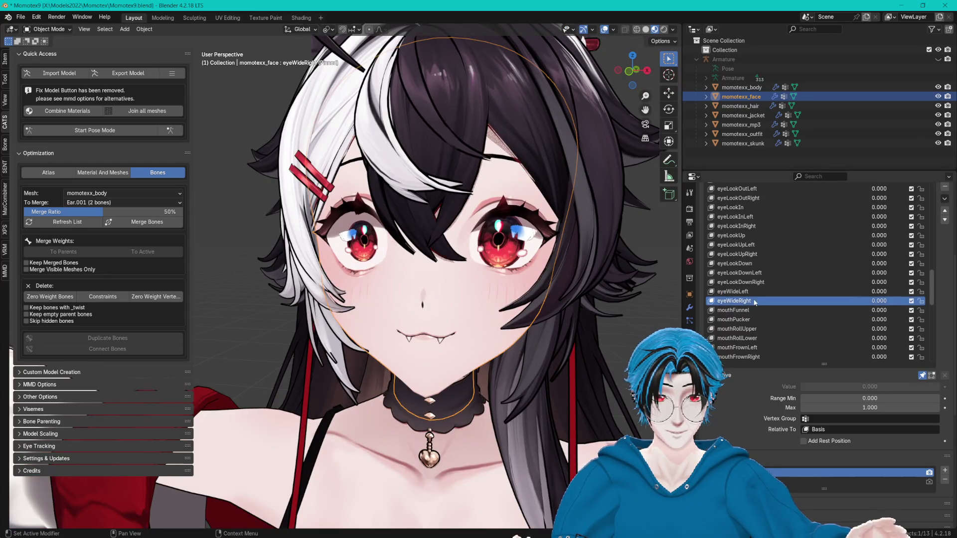
pyautogui.click(744, 292)
pyautogui.press('Down')
pyautogui.press('Up')
pyautogui.press('Down')
pyautogui.press('Up')
pyautogui.press('Down')
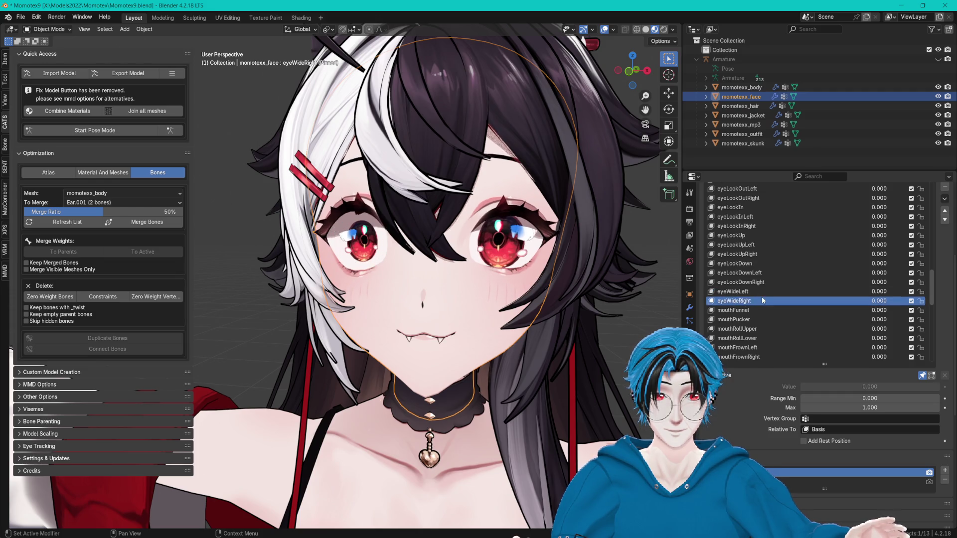
pyautogui.press('Up')
pyautogui.press('Down')
pyautogui.press('Up')
pyautogui.press('Down')
pyautogui.press('Up')
pyautogui.press('Down')
pyautogui.press('Up')
pyautogui.press('Down')
pyautogui.press('Up')
pyautogui.press('Down')
pyautogui.press('Up')
pyautogui.press('Down')
pyautogui.press('Up')
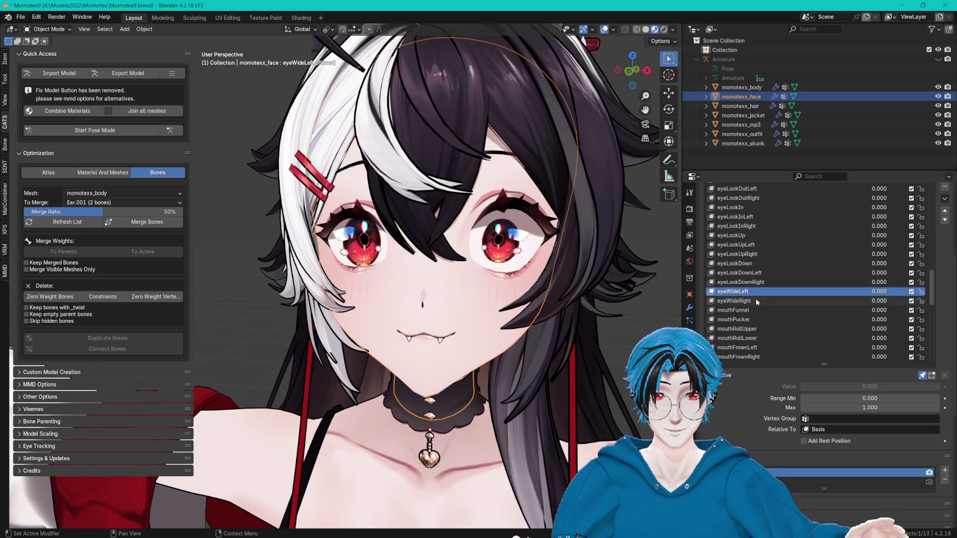
pyautogui.press('Down')
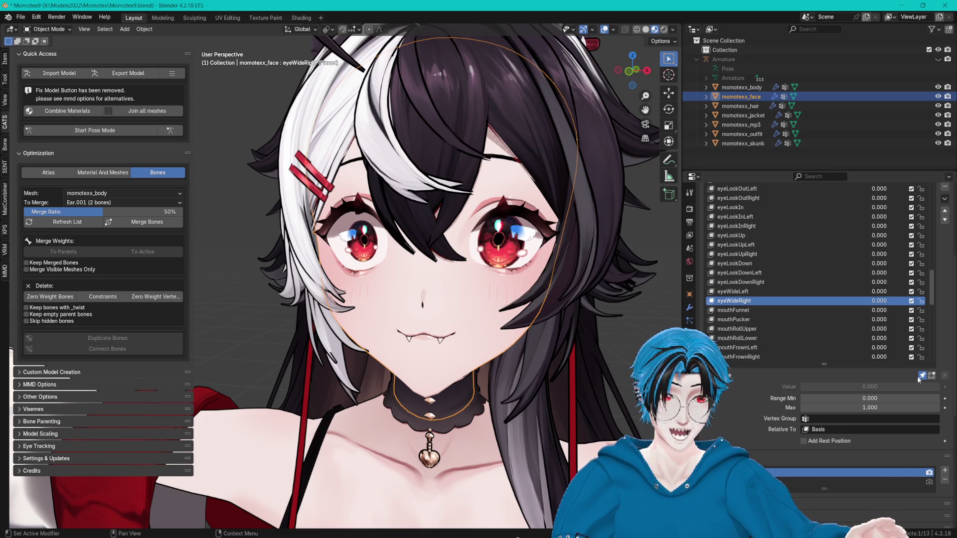
pyautogui.click(921, 376)
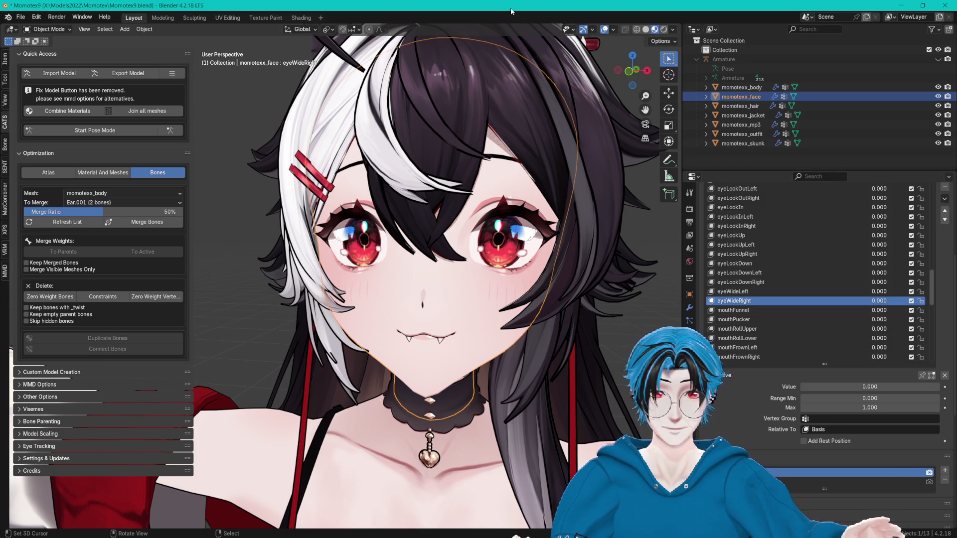
pyautogui.scroll(-5, 467, 197)
pyautogui.scroll(5, 486, 211)
pyautogui.moveTo(482, 197); pyautogui.dragTo(501, 198)
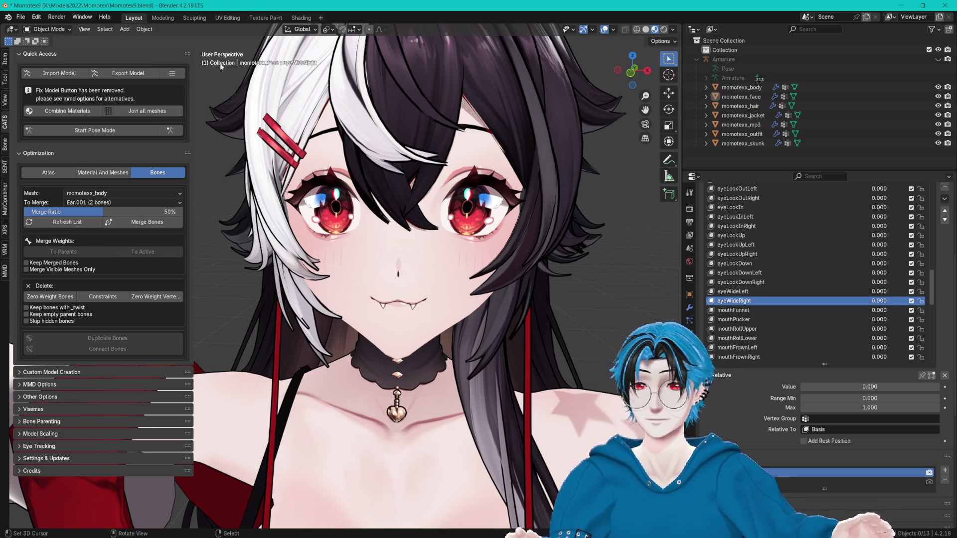
# - Start exporting the avatar model, continuing past the export warning
pyautogui.click(122, 74)
pyautogui.click(159, 203)
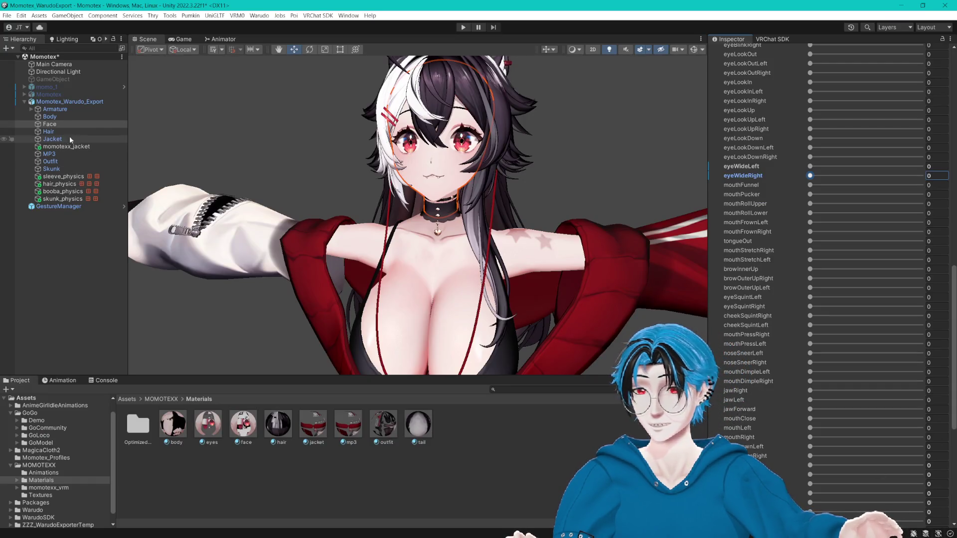
pyautogui.scroll(10, 757, 127)
pyautogui.scroll(5, 754, 134)
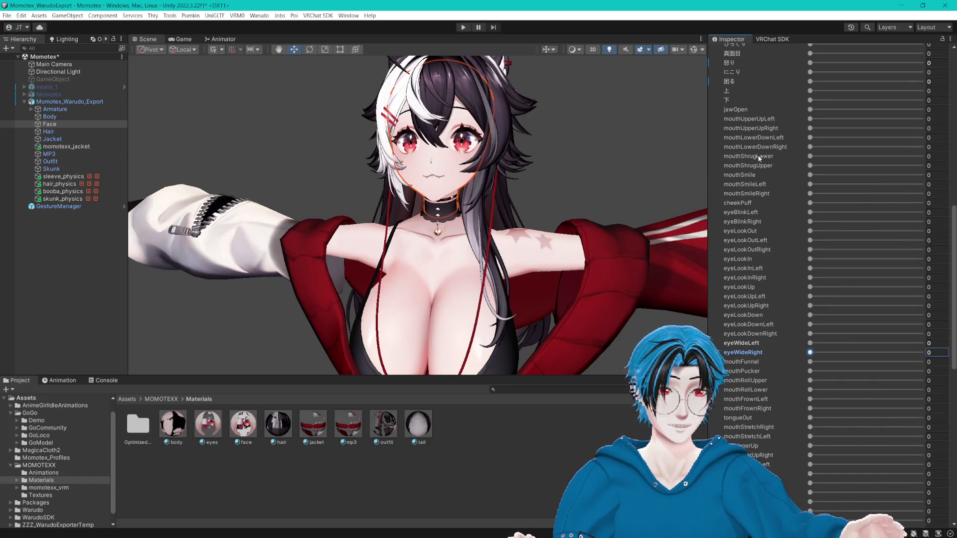
# - Locate the face mesh's Momotex.fbx in the Project window and open it externally
pyautogui.click(712, 171)
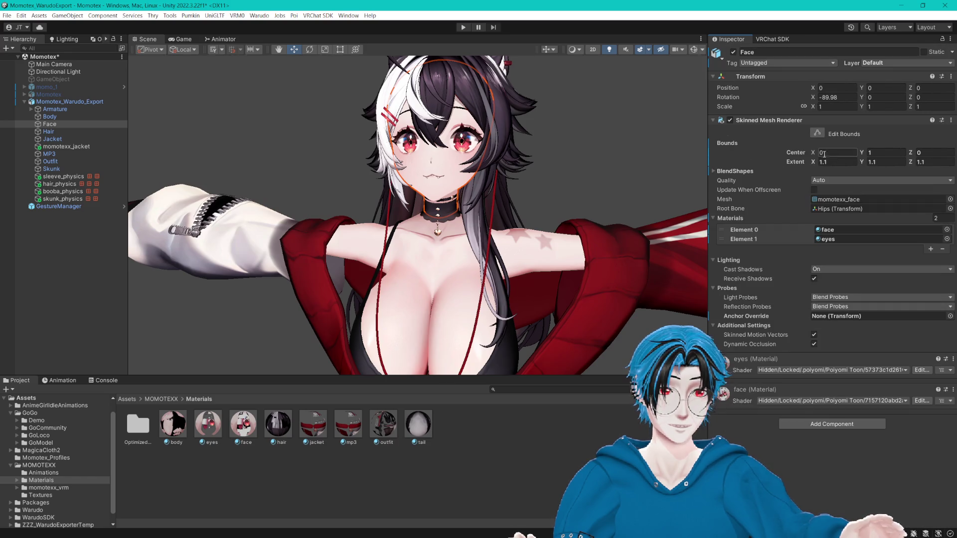
pyautogui.click(831, 199)
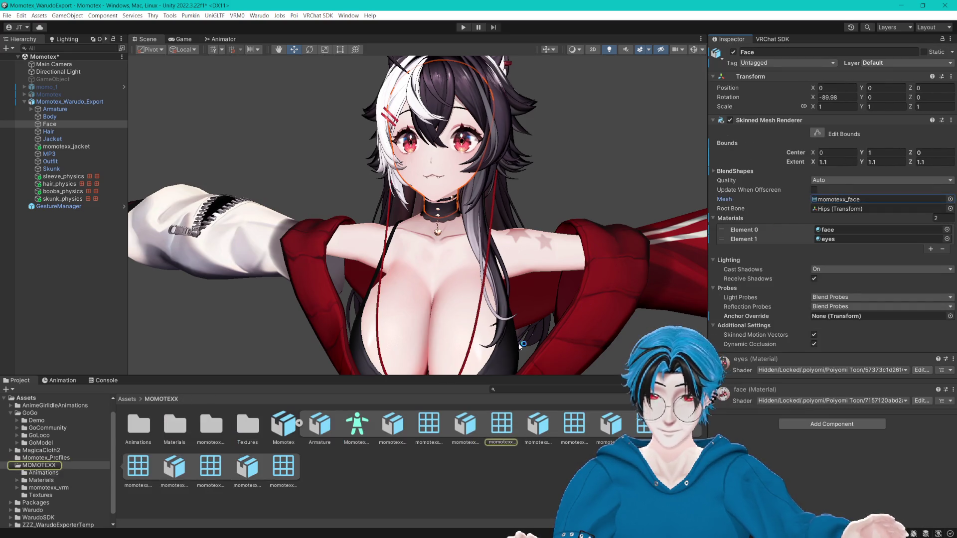
pyautogui.click(300, 422)
pyautogui.rightClick(277, 429)
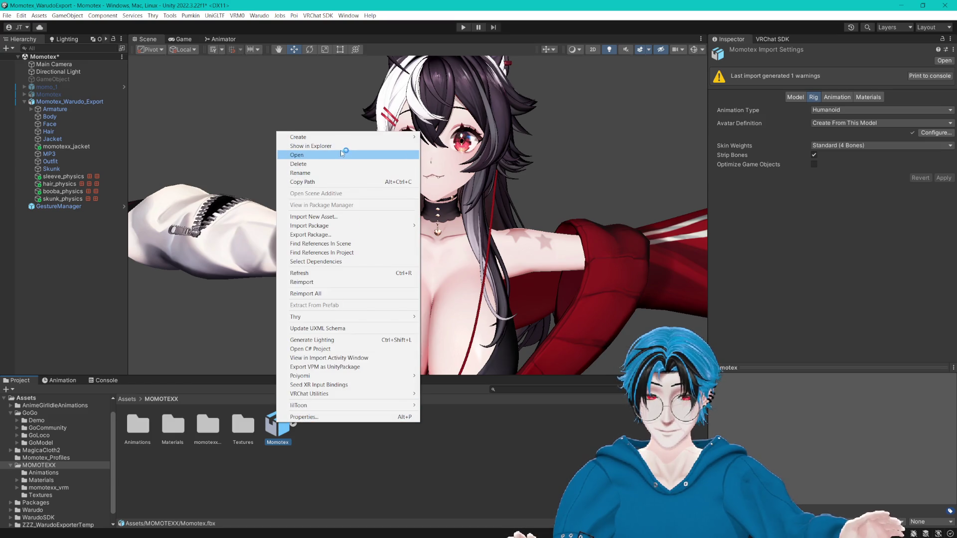
pyautogui.click(342, 154)
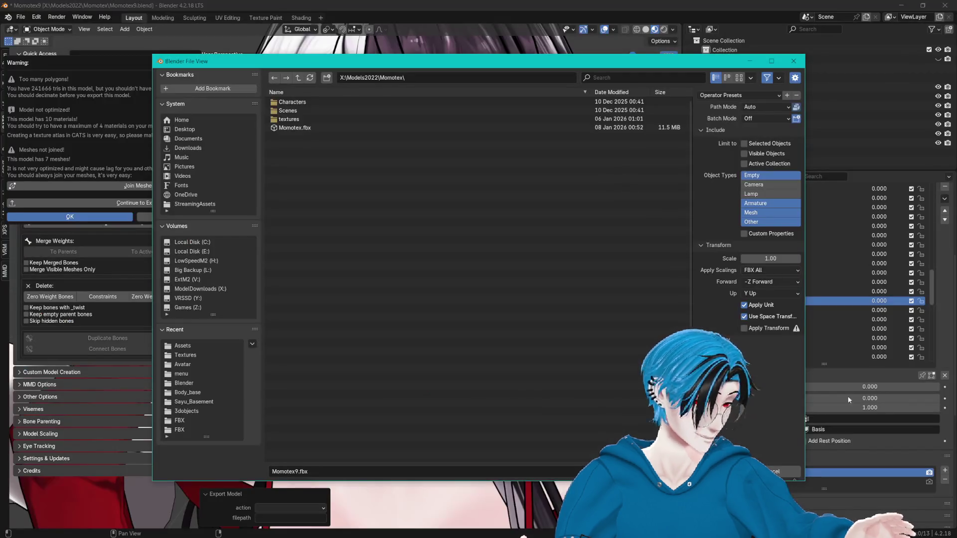
# - Export the FBX over Momotex.fbx in Y:\Momotex_WarudoExport\Assets\MOMOTEXX\
pyautogui.click(494, 76)
pyautogui.write('Y:\\Momotex_WarudoExport\\Assets\\MOMOTEXX')
pyautogui.press('Return')
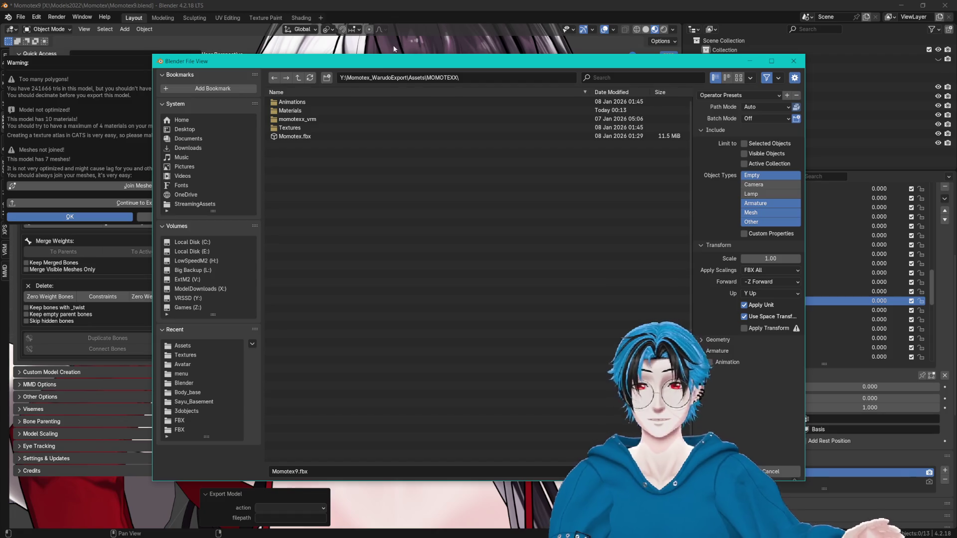
pyautogui.moveTo(384, 60)
pyautogui.mouseDown()
pyautogui.moveTo(446, 40)
pyautogui.moveTo(425, 33)
pyautogui.mouseUp()
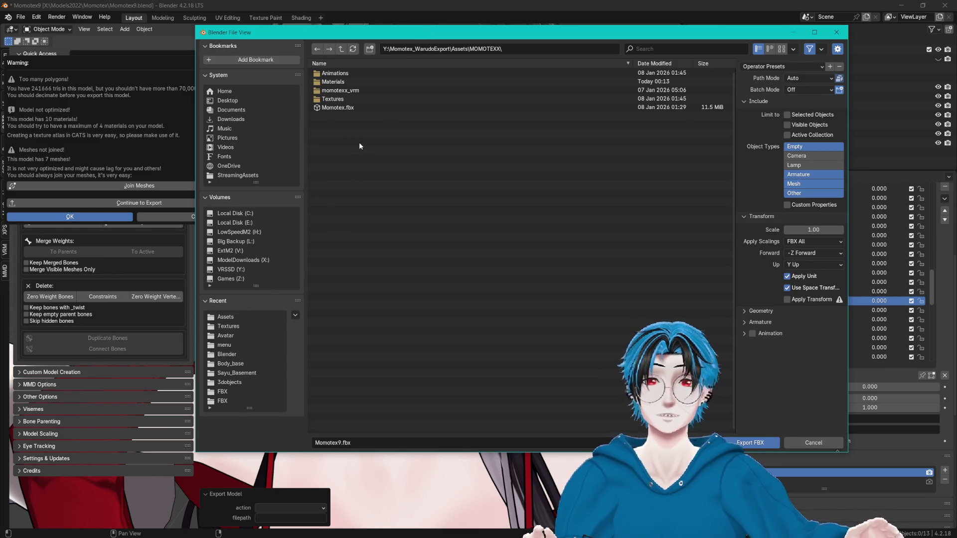
pyautogui.click(354, 108)
pyautogui.click(744, 443)
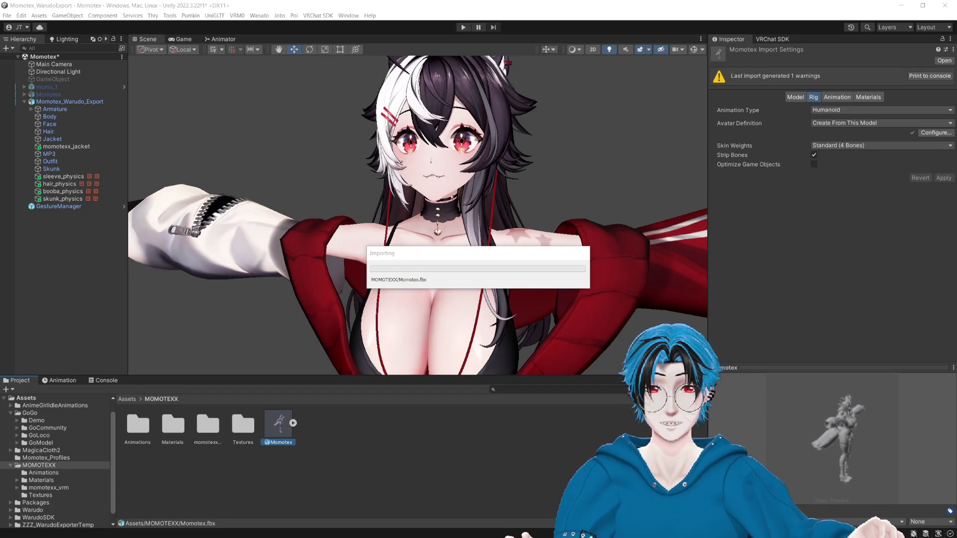
# - Select Momotex_Warudo_Export in the Hierarchy and build the Warudo mod
pyautogui.click(49, 101)
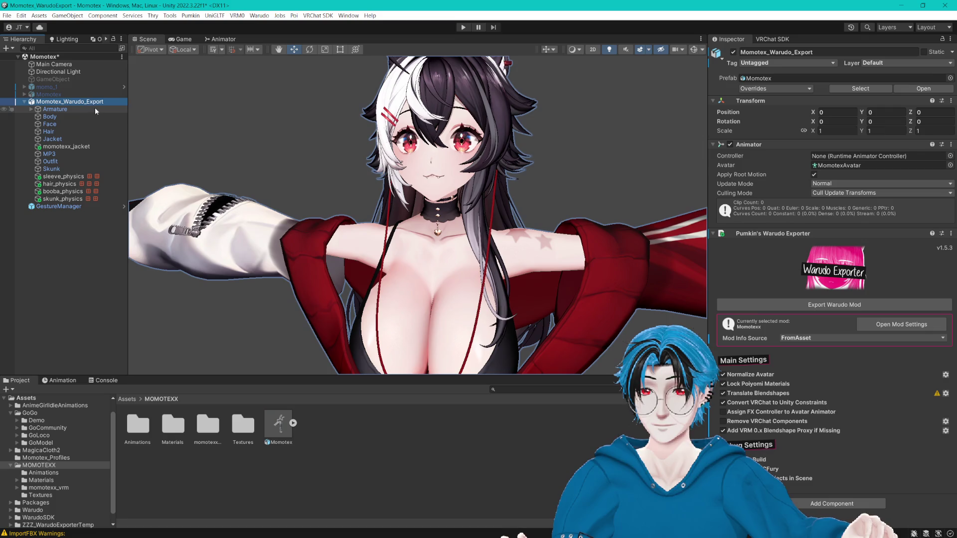
pyautogui.click(837, 308)
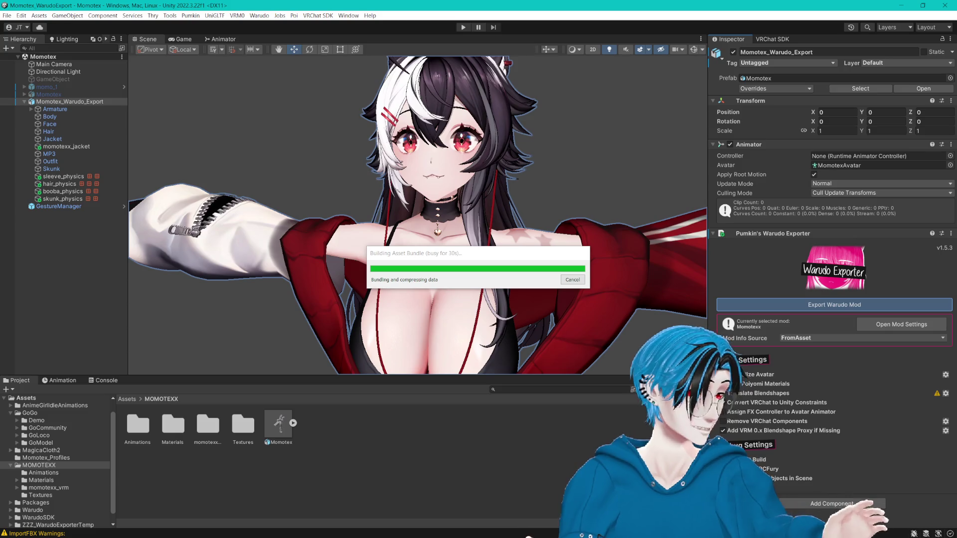
pyautogui.moveTo(469, 256); pyautogui.dragTo(387, 199)
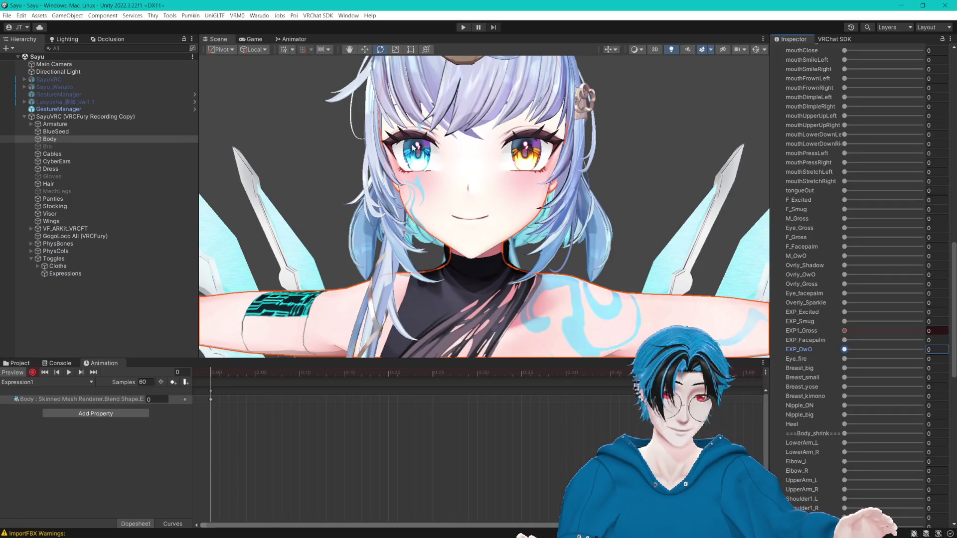
# - Key F_Excited, F_Facepalm (about 20.5) and Ovrly_Shadow blend shapes into the Expression1 clip
pyautogui.scroll(-5, 413, 148)
pyautogui.scroll(5, 531, 139)
pyautogui.moveTo(531, 139); pyautogui.dragTo(614, 191)
pyautogui.scroll(5, 581, 213)
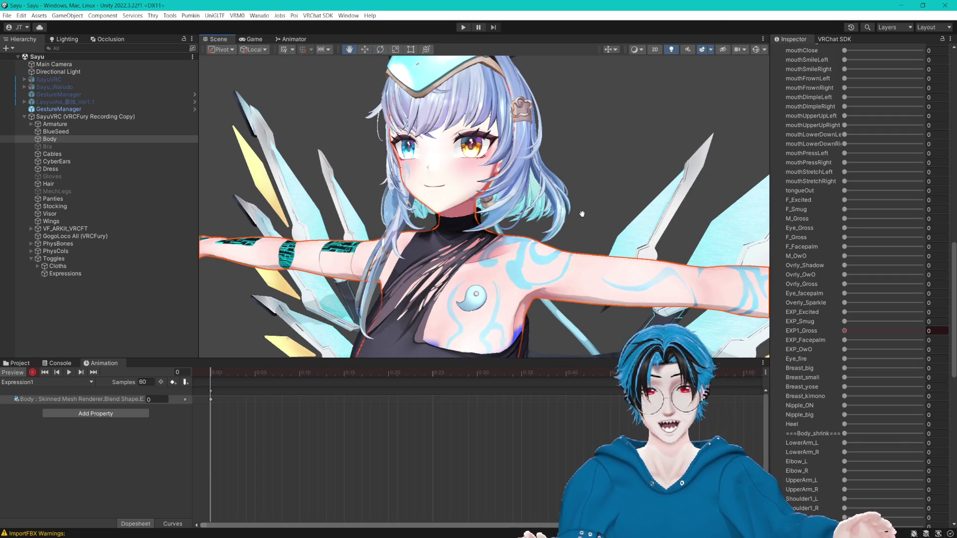
pyautogui.scroll(-5, 872, 265)
pyautogui.scroll(15, 869, 262)
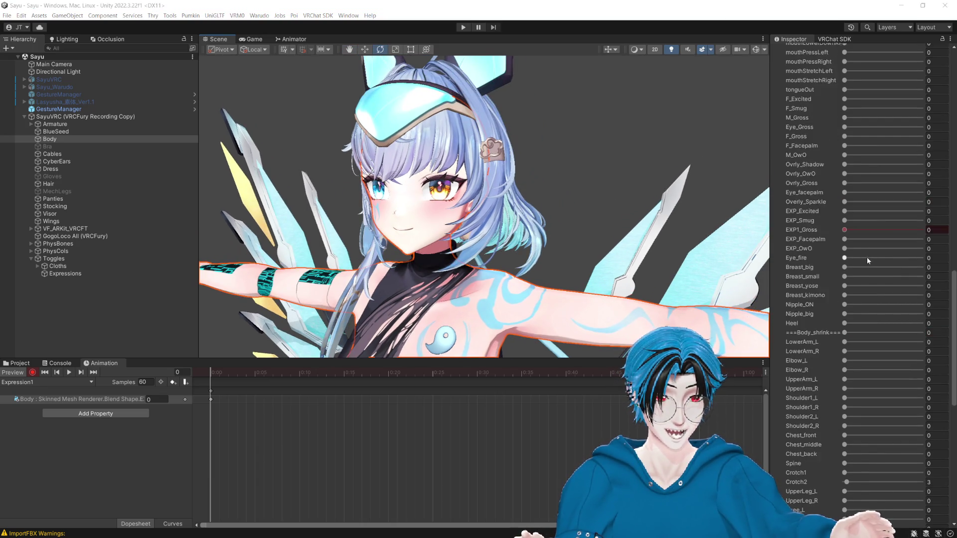
pyautogui.scroll(6, 864, 253)
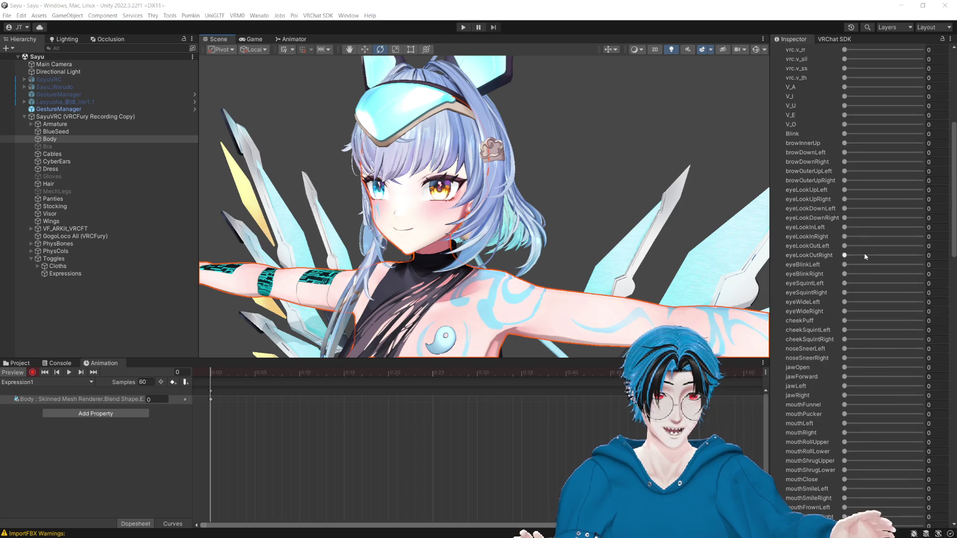
pyautogui.scroll(-10, 862, 243)
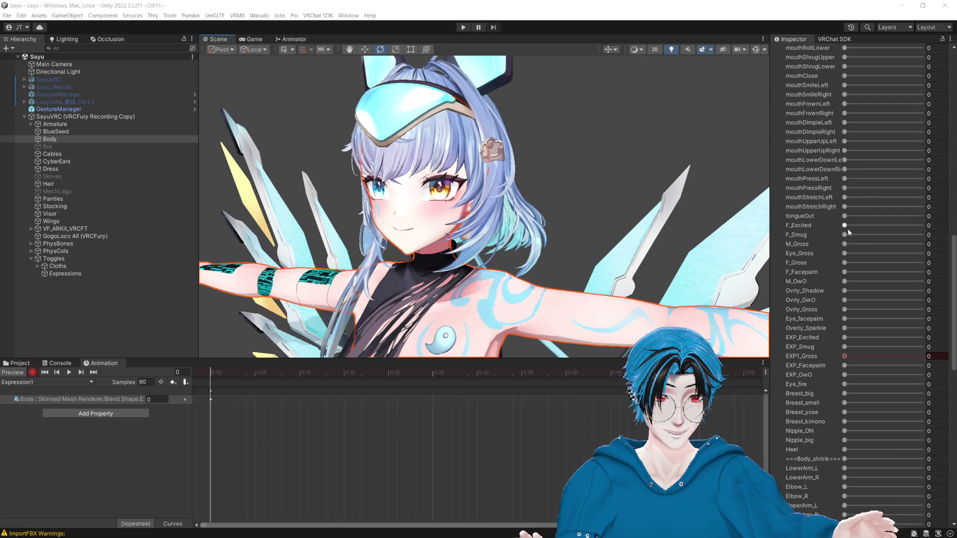
pyautogui.moveTo(842, 225)
pyautogui.mouseDown()
pyautogui.moveTo(899, 241)
pyautogui.moveTo(813, 256)
pyautogui.moveTo(903, 261)
pyautogui.moveTo(844, 263)
pyautogui.mouseUp()
pyautogui.click(917, 273)
pyautogui.moveTo(916, 272)
pyautogui.mouseDown()
pyautogui.moveTo(839, 280)
pyautogui.moveTo(899, 279)
pyautogui.moveTo(848, 289)
pyautogui.mouseUp()
pyautogui.click(846, 290)
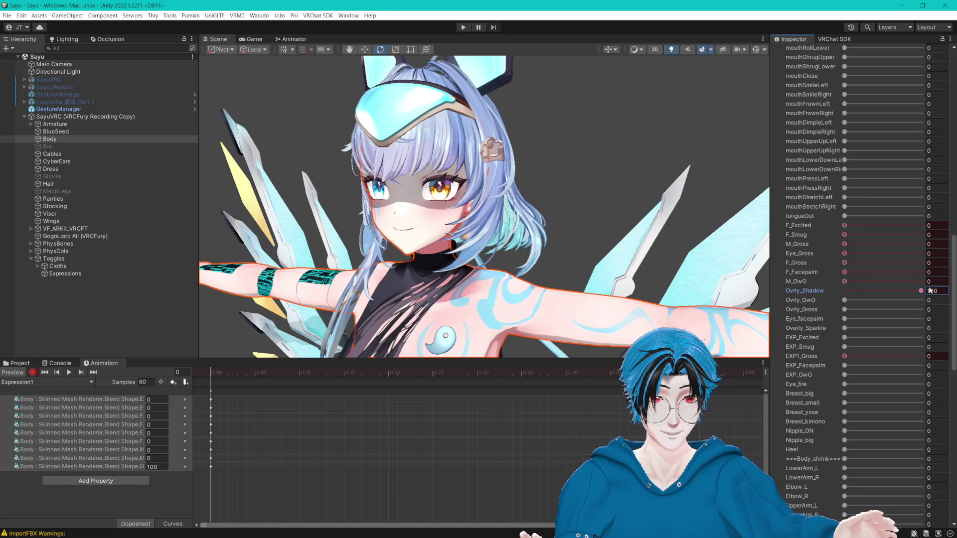
# - Key Ovrly_OwO, Ovrly_Gross, Eye_facepalm, Overly_Sparkle and EXP_Excited, undoing the EXP preview change
pyautogui.click(846, 299)
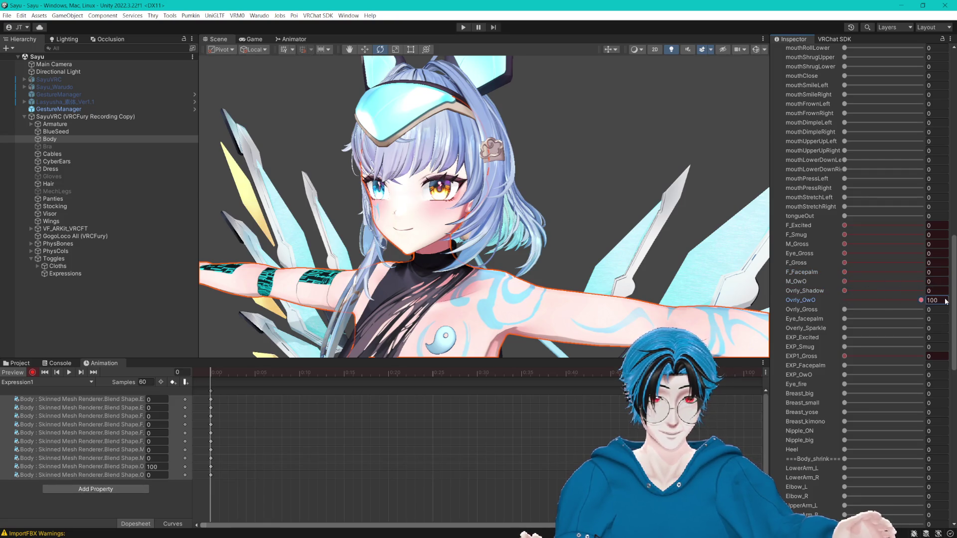
pyautogui.click(858, 309)
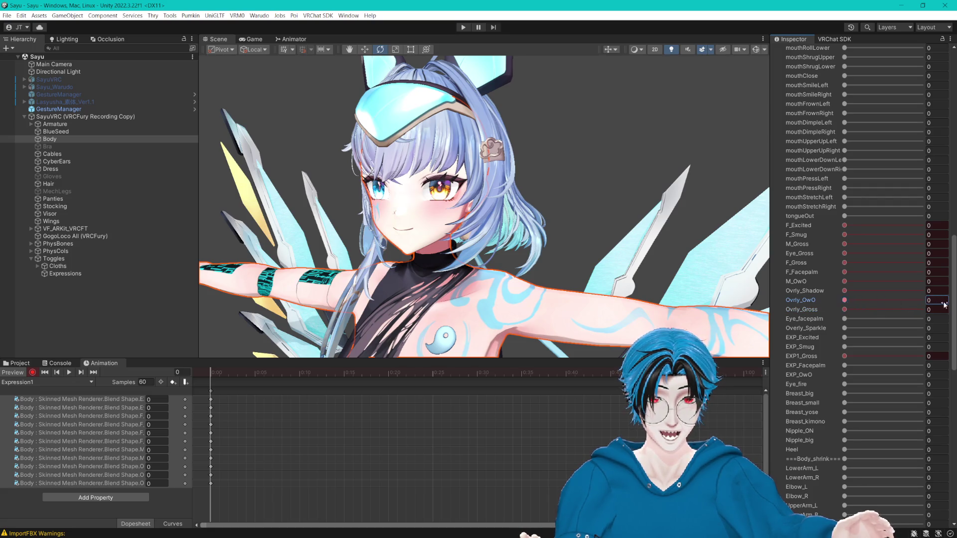
pyautogui.click(845, 320)
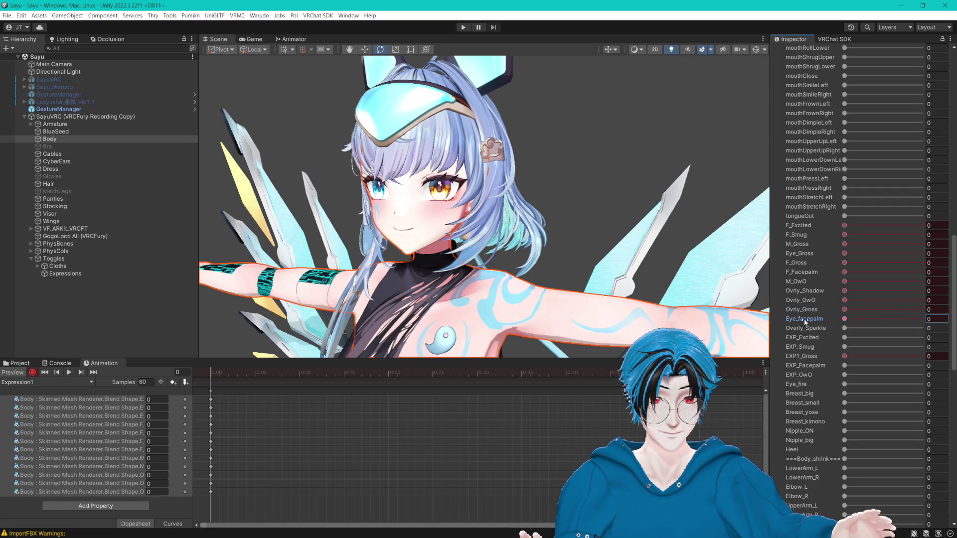
pyautogui.click(850, 328)
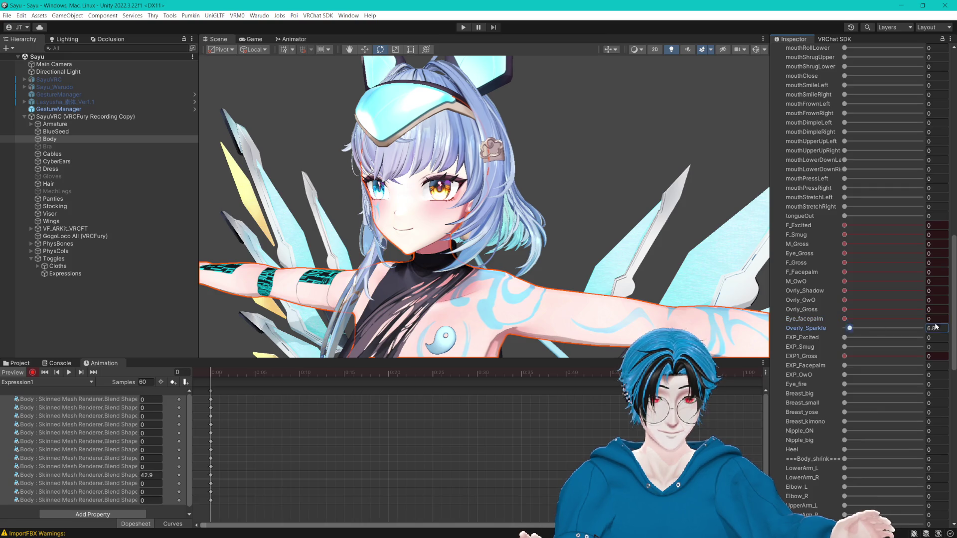
pyautogui.click(848, 338)
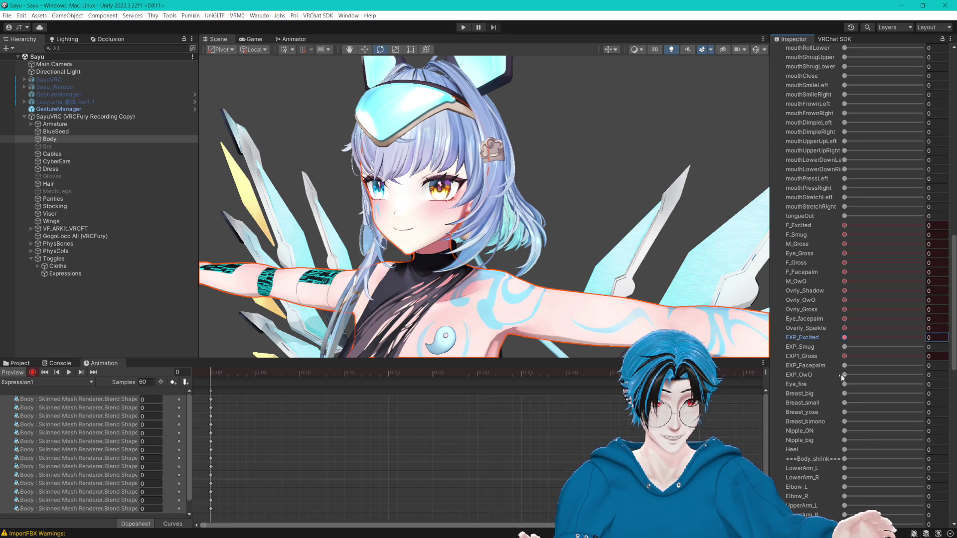
pyautogui.moveTo(845, 378); pyautogui.dragTo(933, 369)
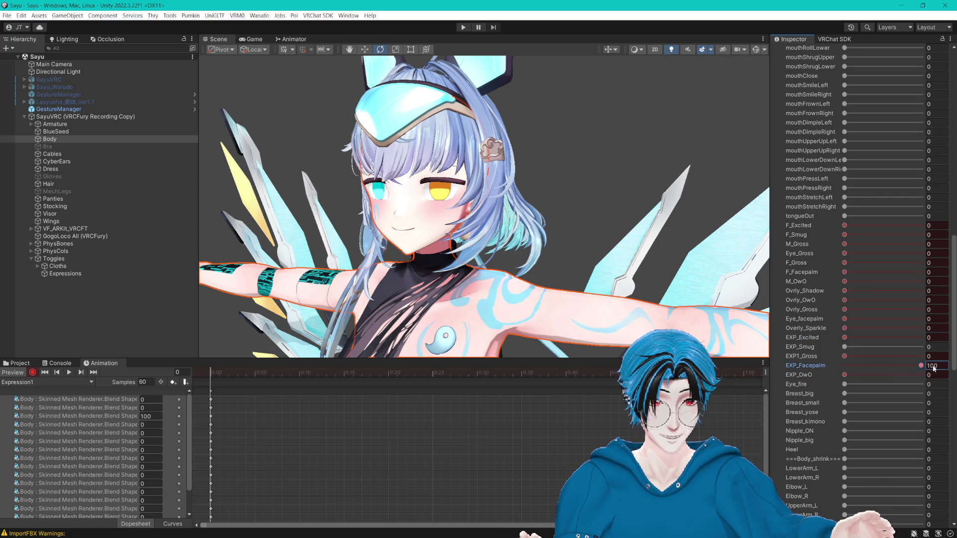
pyautogui.moveTo(623, 279)
pyautogui.mouseDown()
pyautogui.moveTo(683, 282)
pyautogui.moveTo(669, 244)
pyautogui.mouseUp()
pyautogui.hotkey('ctrl', 'z')
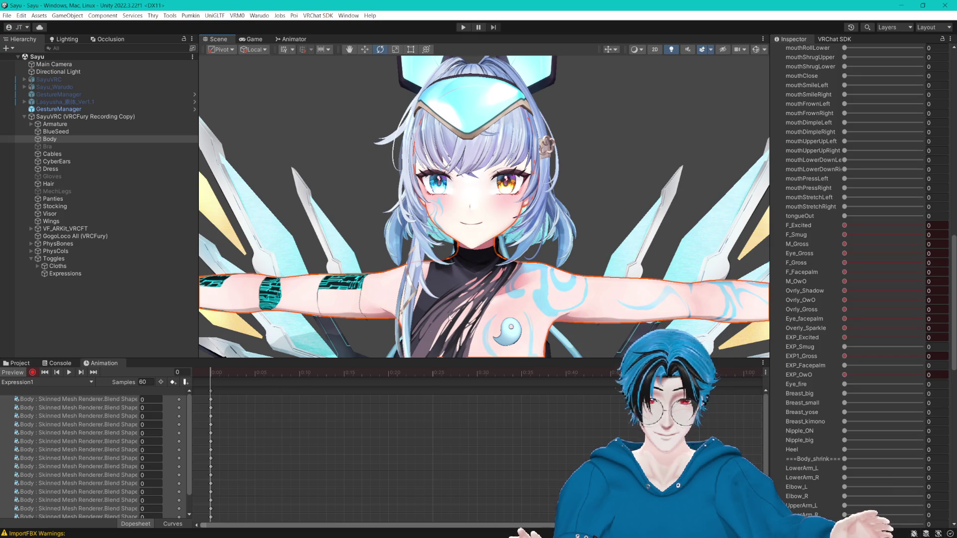
# - Select every Body property row and remove them from the clip, then stop recording
pyautogui.click(109, 424)
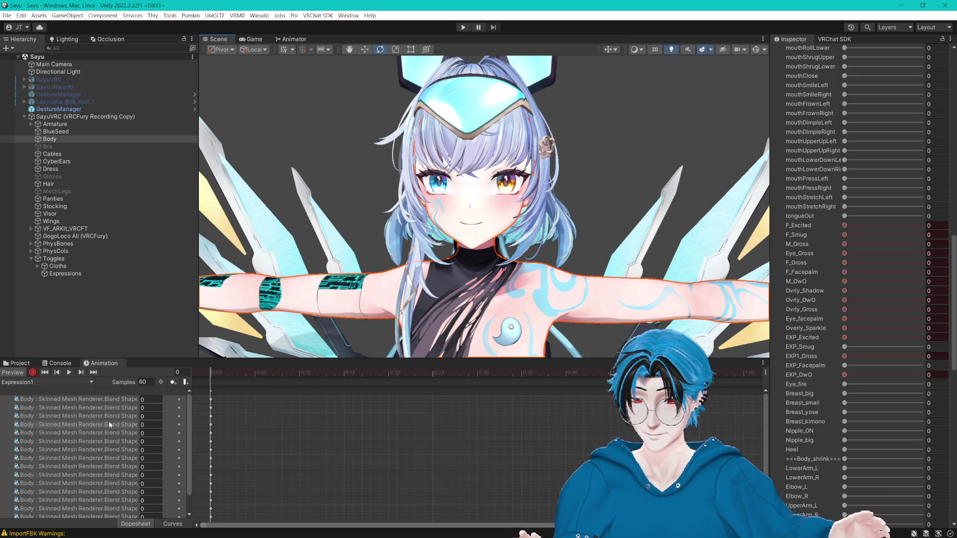
pyautogui.scroll(-2, 100, 449)
pyautogui.keyDown('shift'); pyautogui.click(98, 494); pyautogui.keyUp('shift')
pyautogui.rightClick(98, 494)
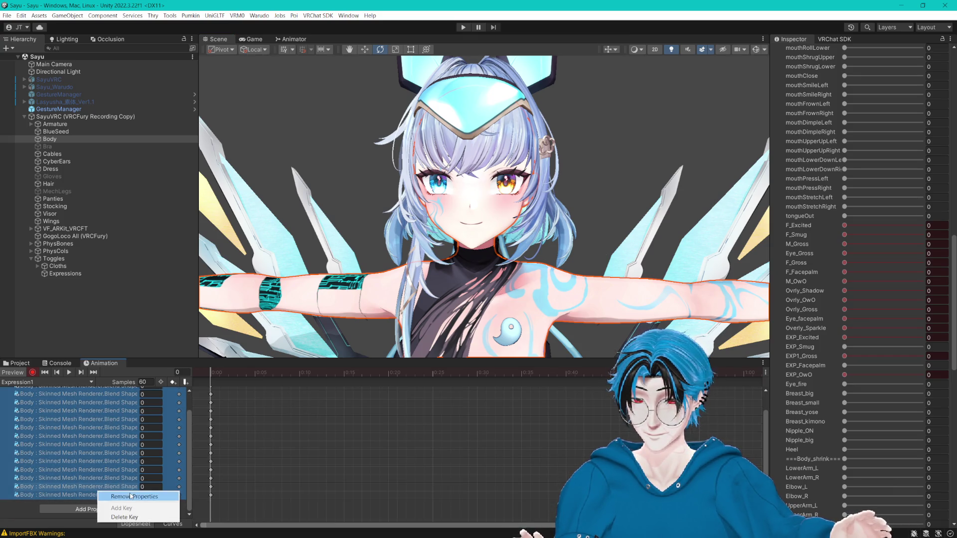
pyautogui.click(123, 495)
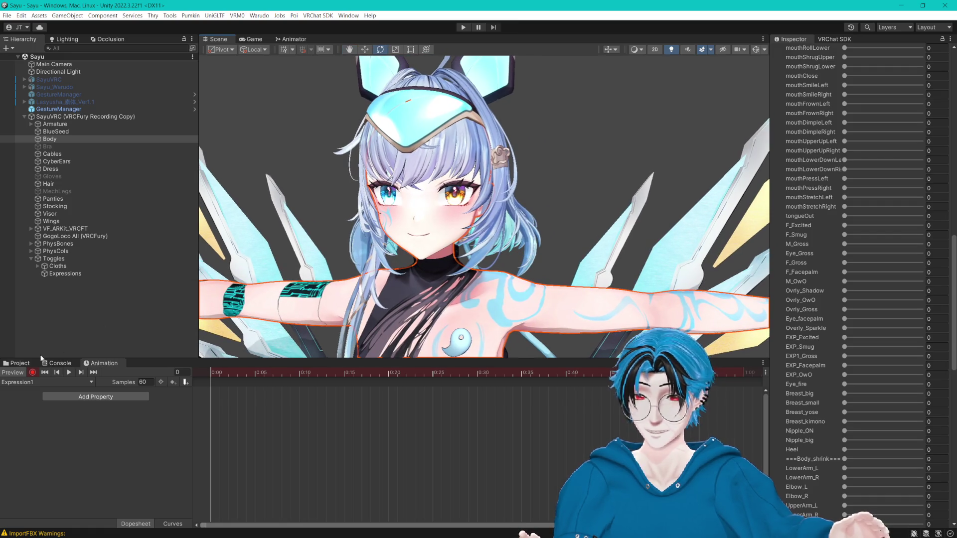
pyautogui.click(32, 372)
# - Show the Project files containing the Expression clip and orbit out around the avatar
pyautogui.click(20, 362)
pyautogui.moveTo(550, 282)
pyautogui.mouseDown()
pyautogui.moveTo(580, 265)
pyautogui.moveTo(579, 255)
pyautogui.mouseUp()
pyautogui.scroll(2, 583, 252)
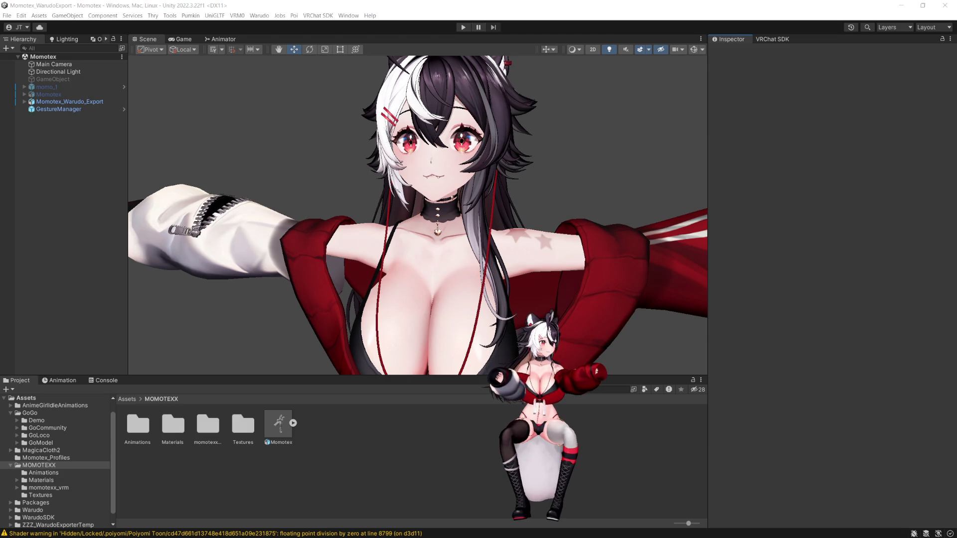
# - Switch to Warudo, lower Camera 1's field of view, and bring the render window forward
pyautogui.hotkey('alt', 'Tab')
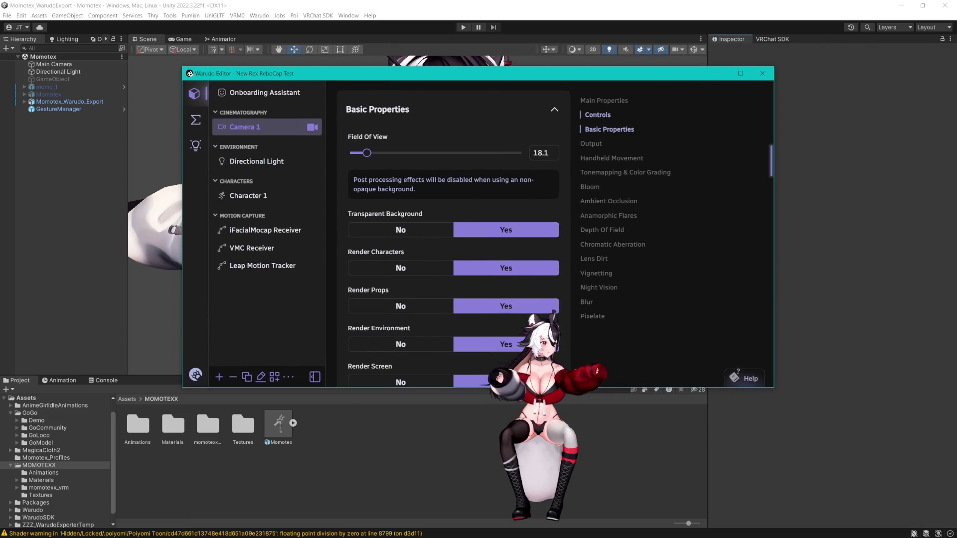
pyautogui.moveTo(368, 153); pyautogui.dragTo(353, 153)
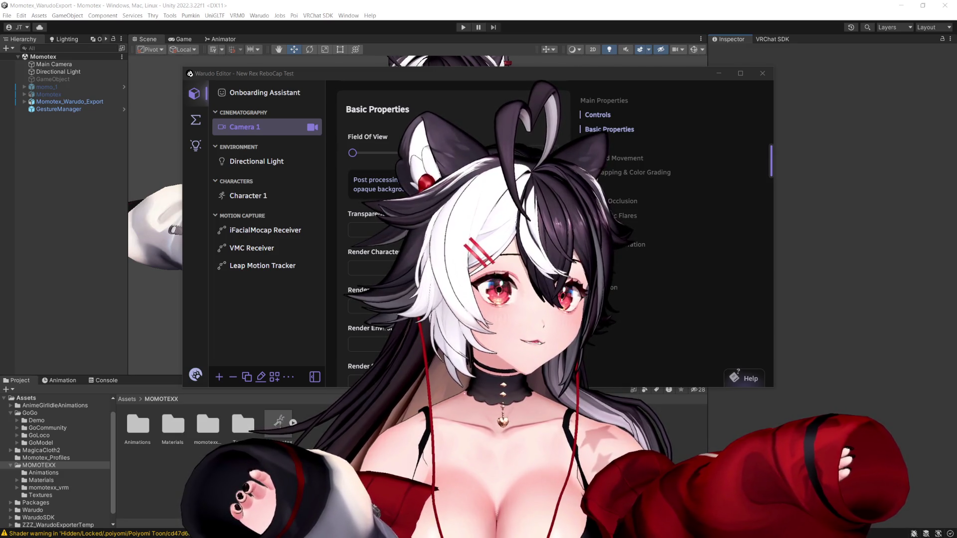
pyautogui.click(364, 42)
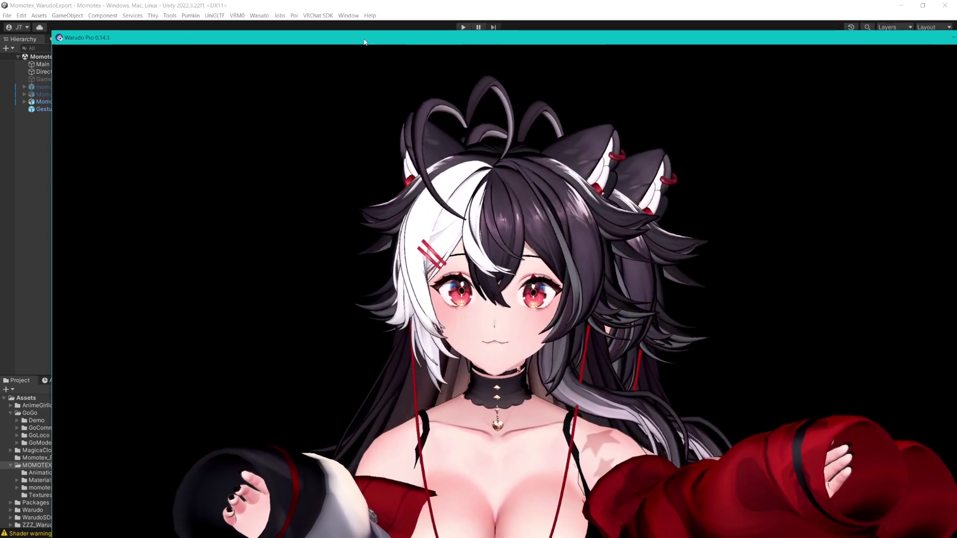
# - Nudge the Warudo avatar render window, then maximize it to full screen
pyautogui.moveTo(364, 42); pyautogui.dragTo(305, 35)
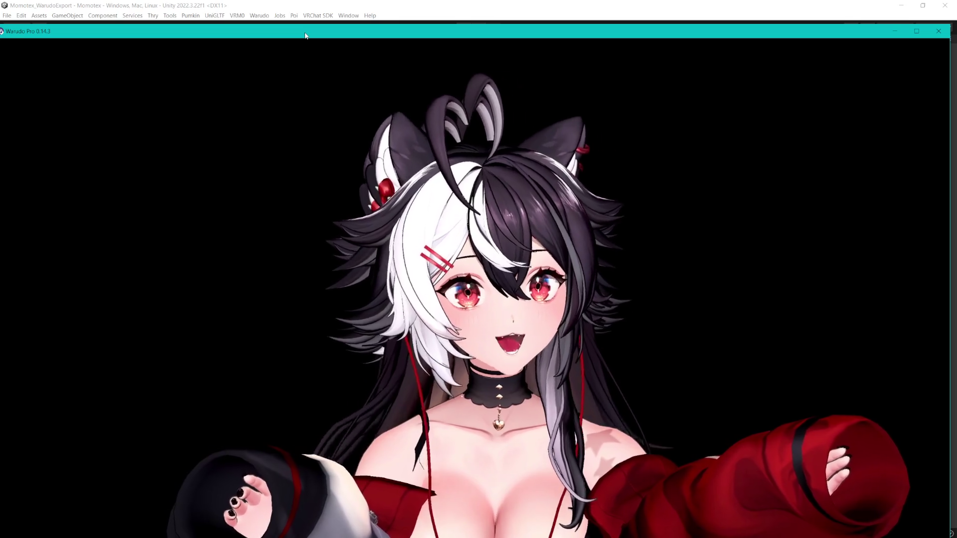
pyautogui.doubleClick(343, 35)
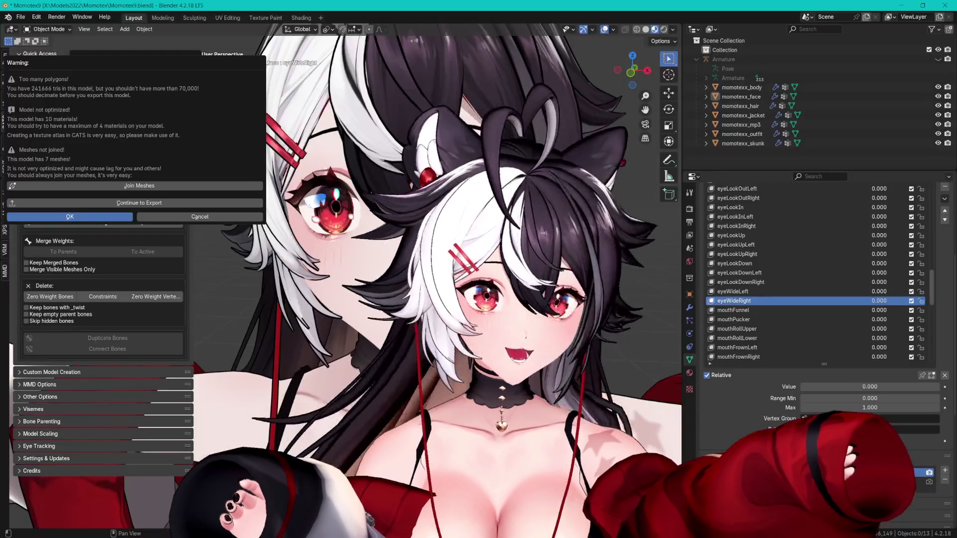
# - Dismiss the CATS warning and preview the eyeLookUp and eyeLookDown shape keys in isolation
pyautogui.click(742, 254)
pyautogui.click(751, 245)
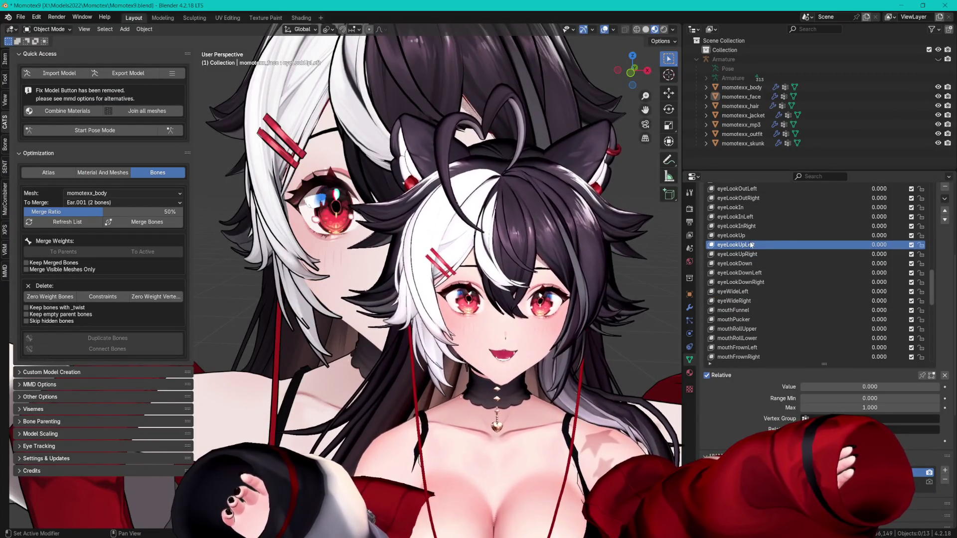
pyautogui.click(920, 376)
pyautogui.click(756, 255)
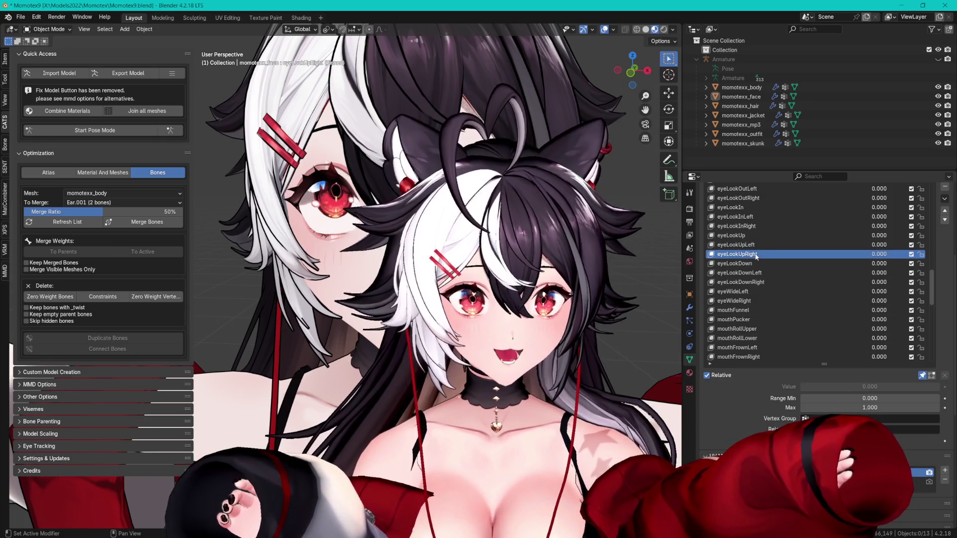
pyautogui.click(756, 263)
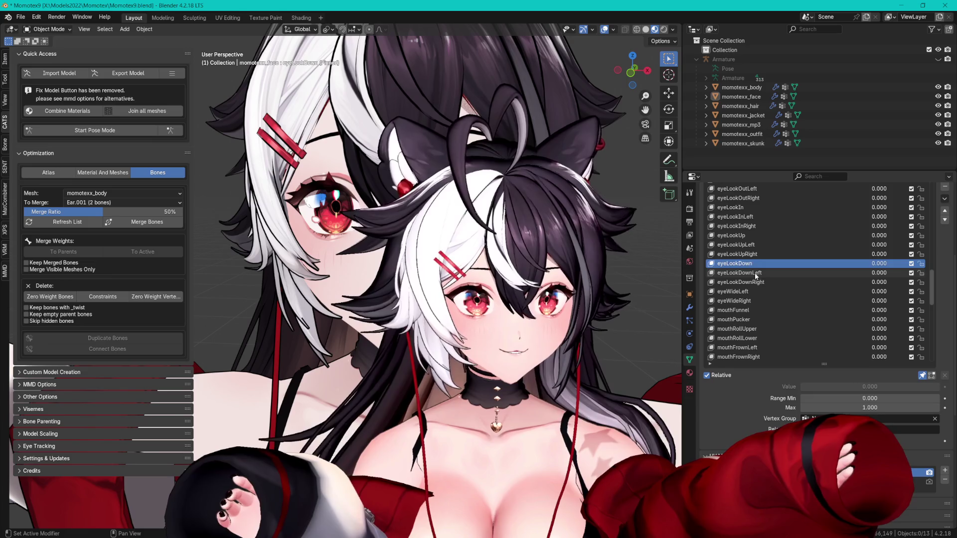
pyautogui.click(755, 273)
pyautogui.click(749, 263)
pyautogui.click(744, 244)
pyautogui.click(747, 263)
pyautogui.click(920, 376)
pyautogui.click(921, 377)
pyautogui.click(920, 377)
pyautogui.click(920, 376)
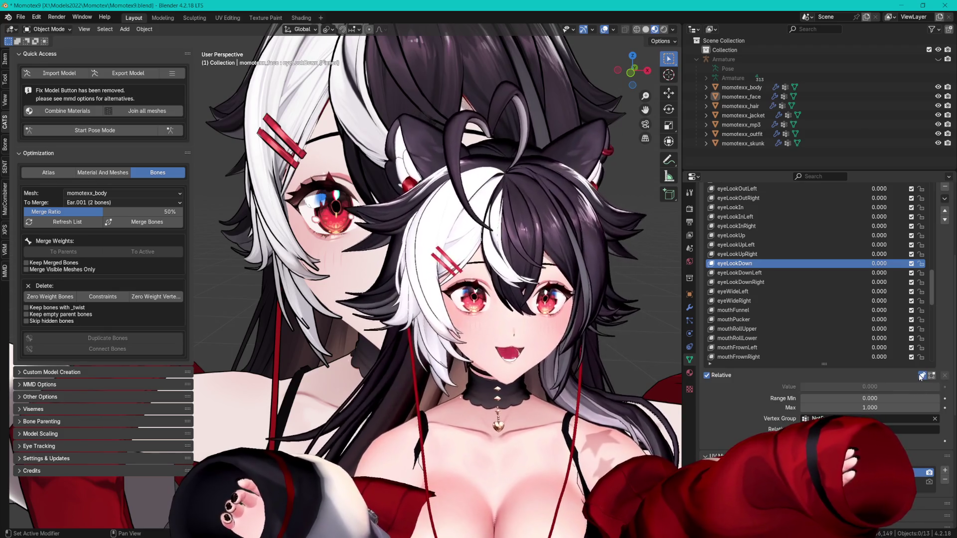
pyautogui.click(920, 376)
pyautogui.click(921, 376)
pyautogui.click(920, 376)
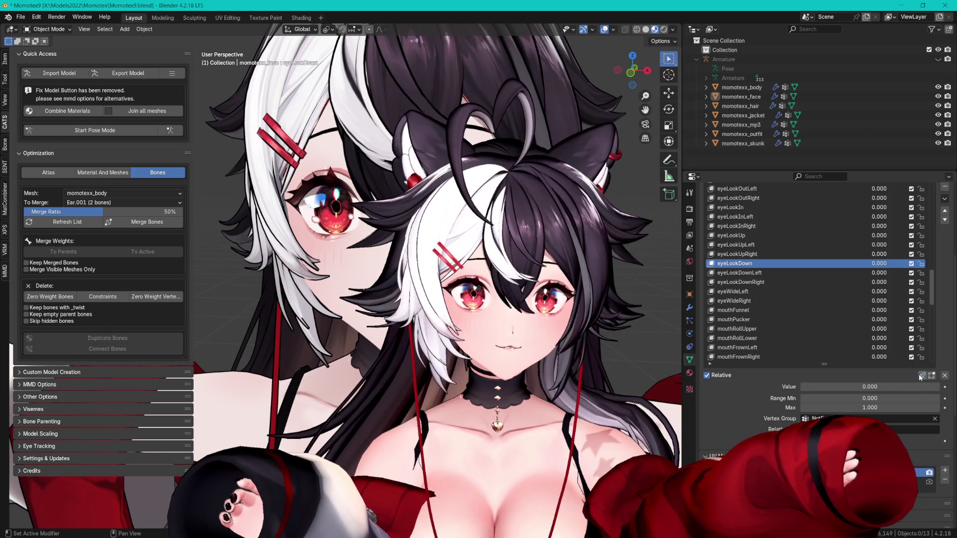
# - Preview the eyeWideLeft shape key on its own, then turn isolation off
pyautogui.click(746, 291)
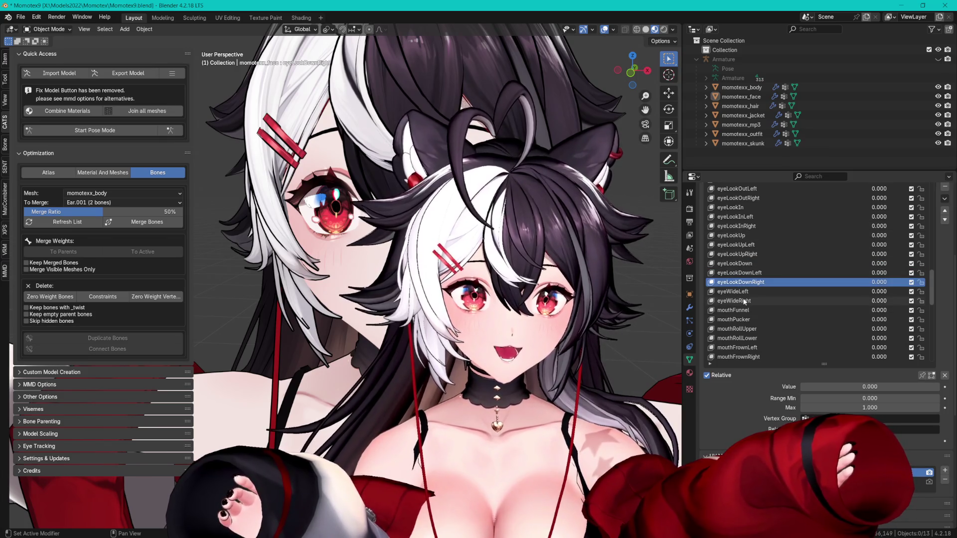
pyautogui.click(922, 376)
pyautogui.click(921, 375)
pyautogui.click(922, 376)
pyautogui.click(922, 375)
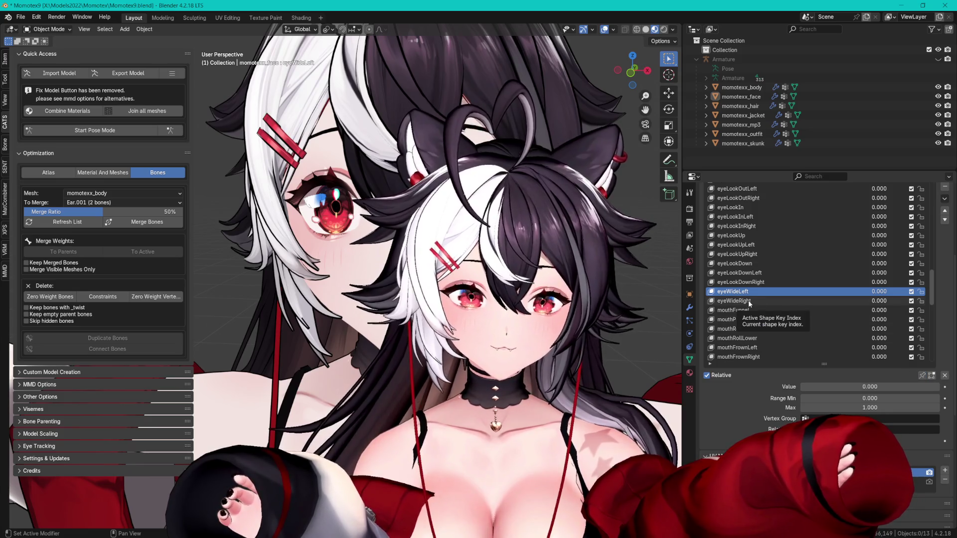
# - Isolate eyeLookOutLeft and compare it with eyeLookOutRight
pyautogui.scroll(2, 749, 303)
pyautogui.click(738, 207)
pyautogui.click(921, 375)
pyautogui.click(751, 216)
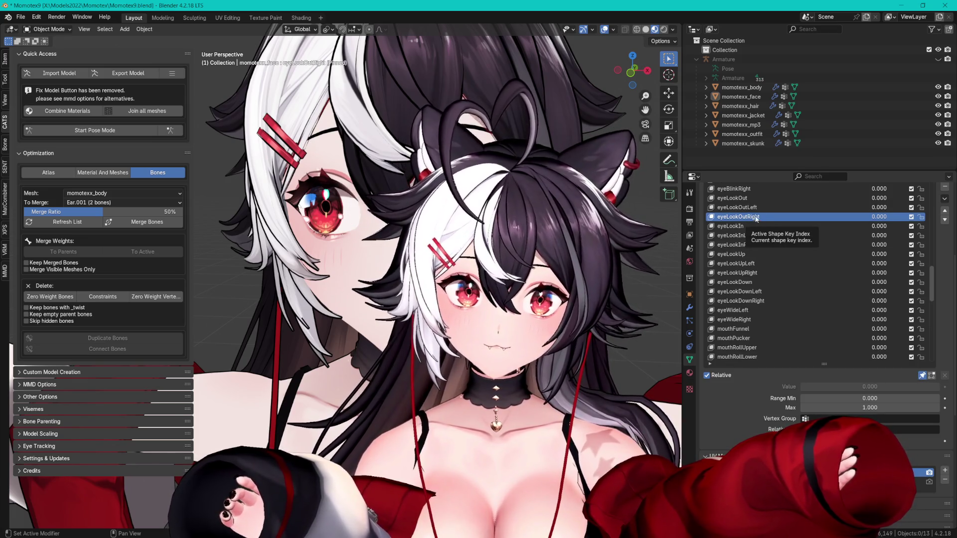
pyautogui.click(753, 209)
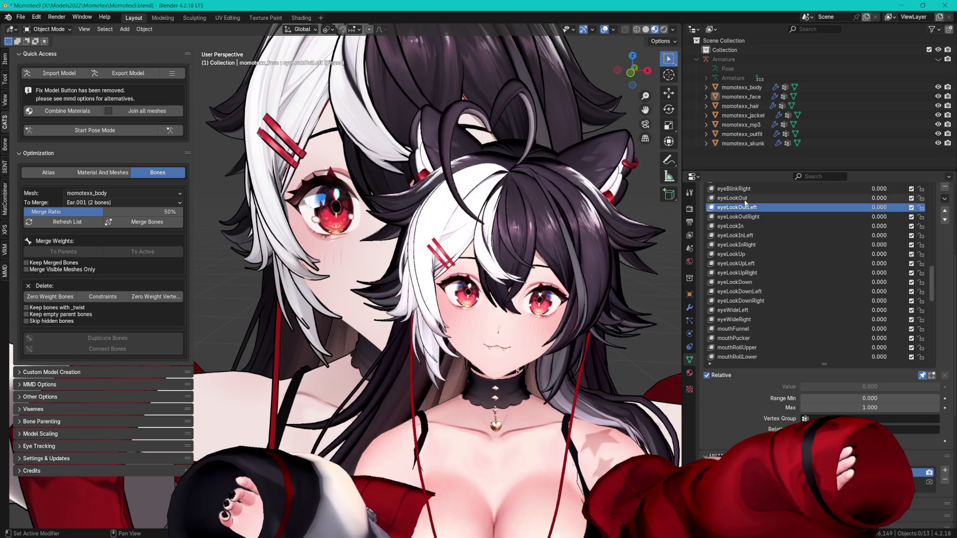
# - Step through eyeLookIn, eyeLookInLeft/Right, the eyeLookUp keys, eyeLookDown and eyeLookOut
pyautogui.click(755, 228)
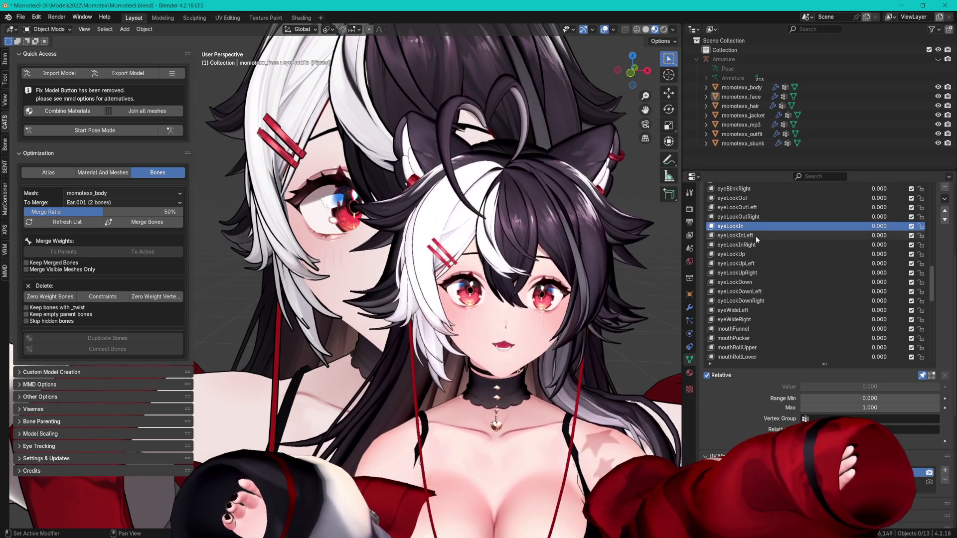
pyautogui.click(755, 237)
pyautogui.click(757, 246)
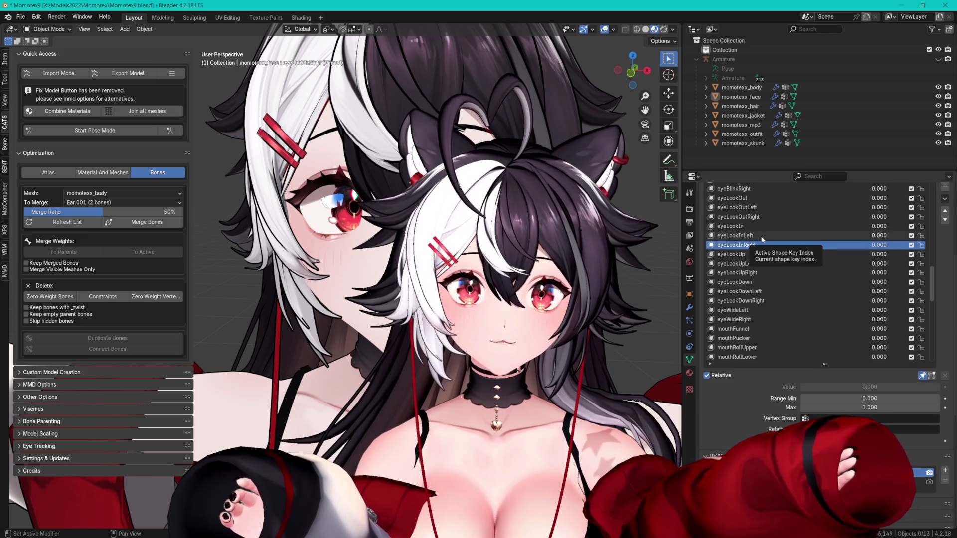
pyautogui.click(759, 238)
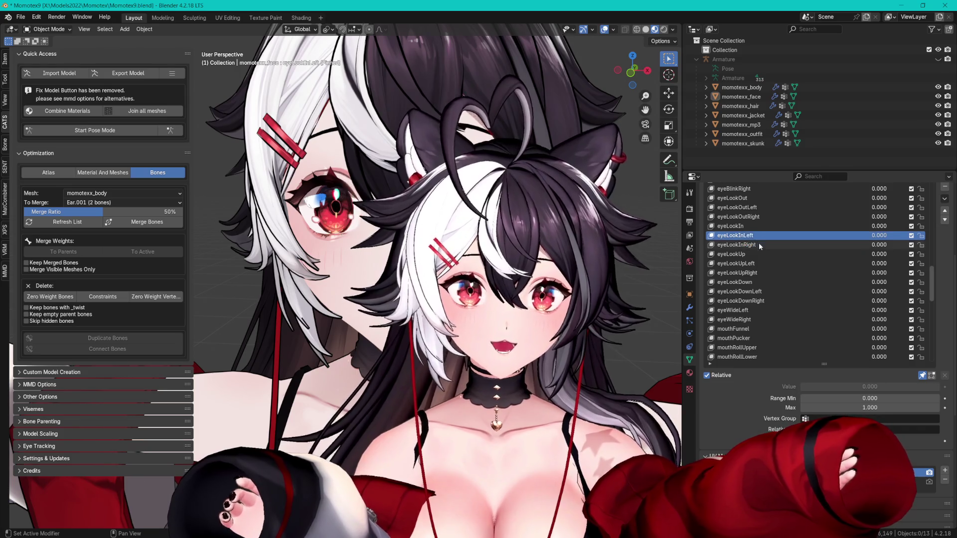
pyautogui.click(759, 244)
pyautogui.click(757, 254)
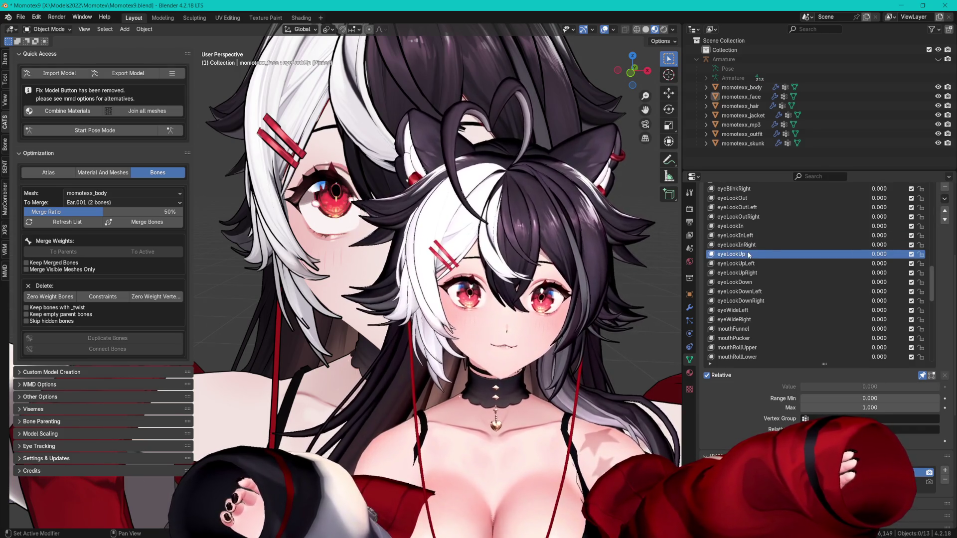
pyautogui.click(755, 265)
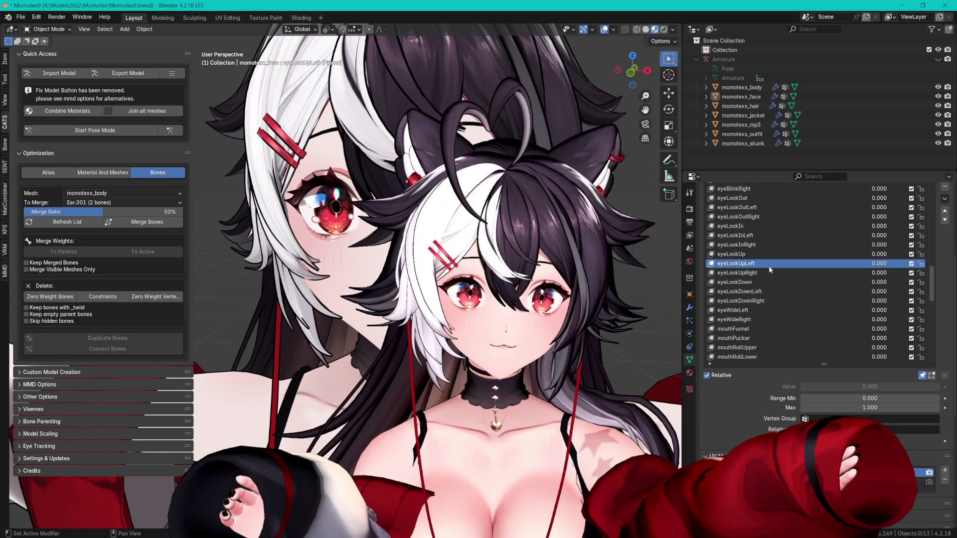
pyautogui.click(763, 272)
pyautogui.click(762, 282)
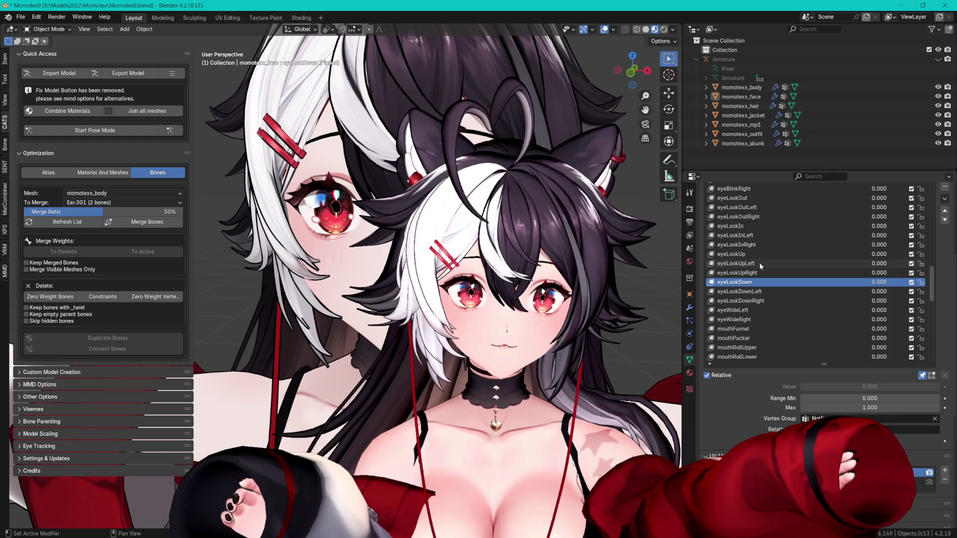
pyautogui.click(772, 199)
# - Compare eyeLookOutLeft and eyeLookOutRight again, then switch to the Warudo editor
pyautogui.scroll(2, 776, 221)
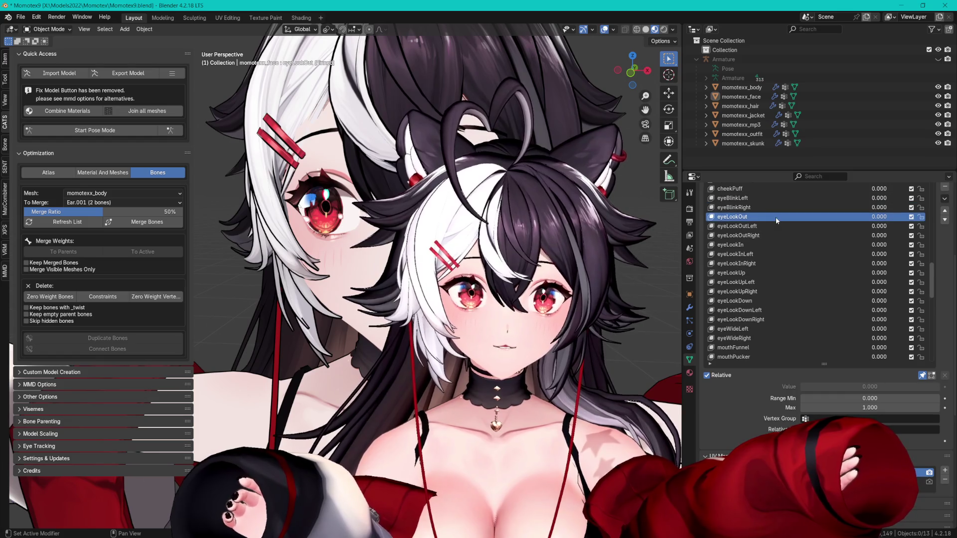
pyautogui.click(757, 227)
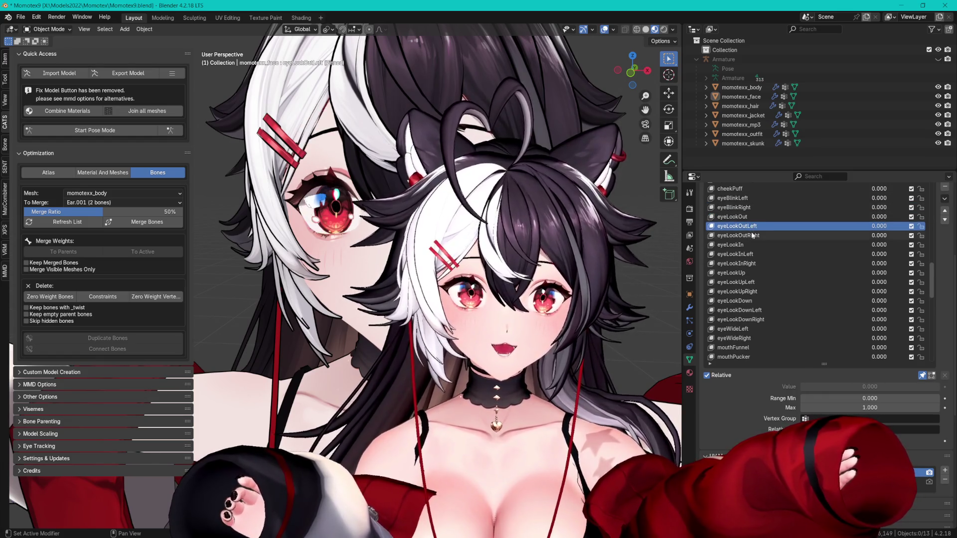
pyautogui.click(759, 236)
pyautogui.click(758, 226)
pyautogui.click(758, 235)
pyautogui.click(758, 226)
pyautogui.scroll(1, 761, 235)
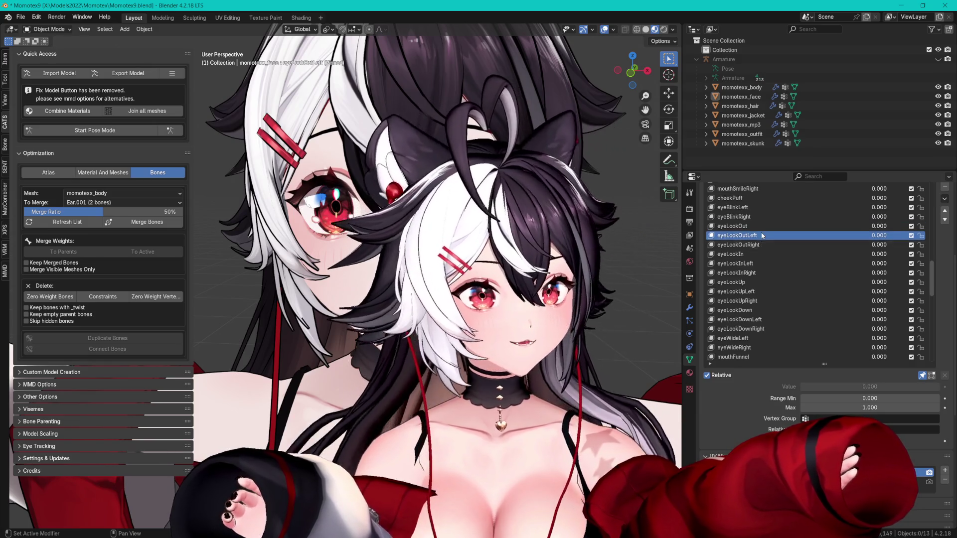
pyautogui.scroll(-7, 763, 235)
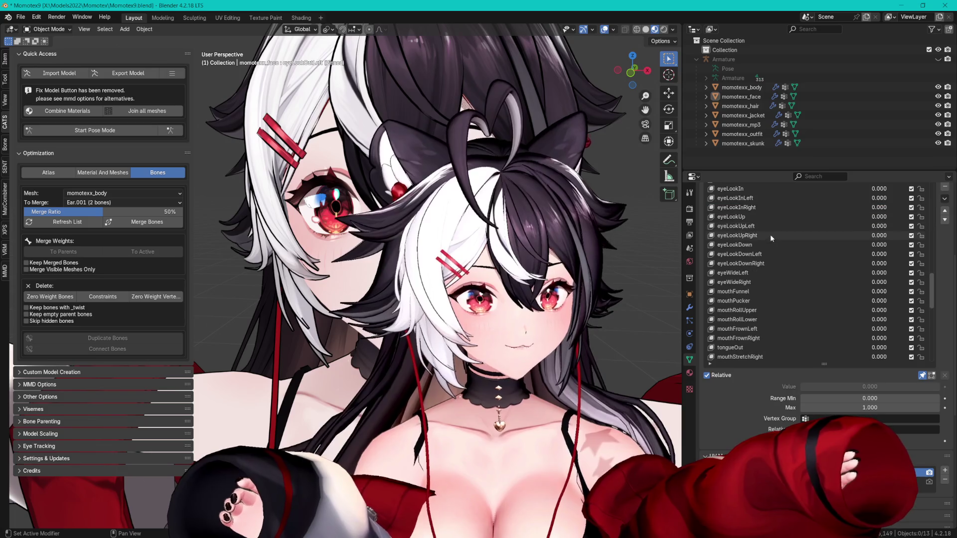
pyautogui.hotkey('alt', 'Tab')
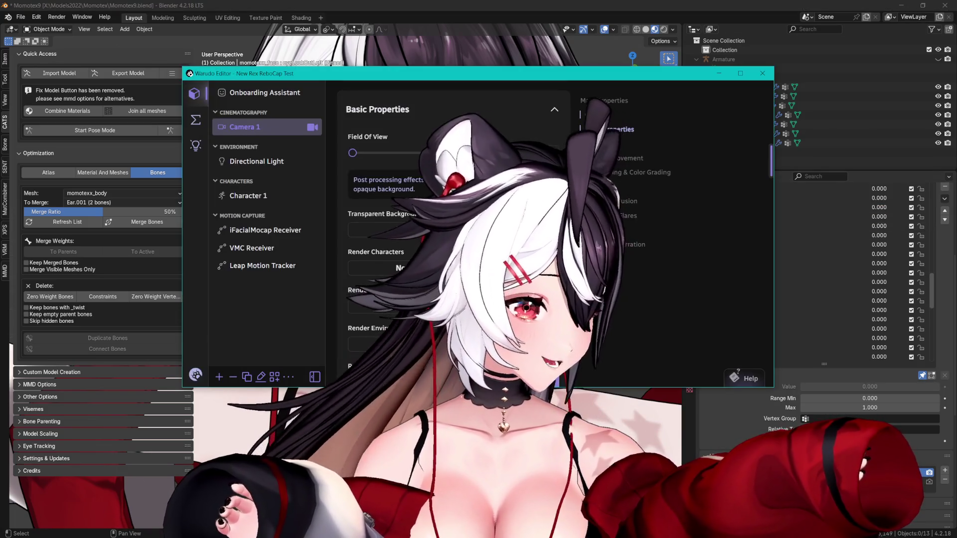
# - Open the iFacialMocap Receiver settings and drag the Warudo editor down-left, clear of the avatar's face
pyautogui.hotkey('alt', 'Tab')
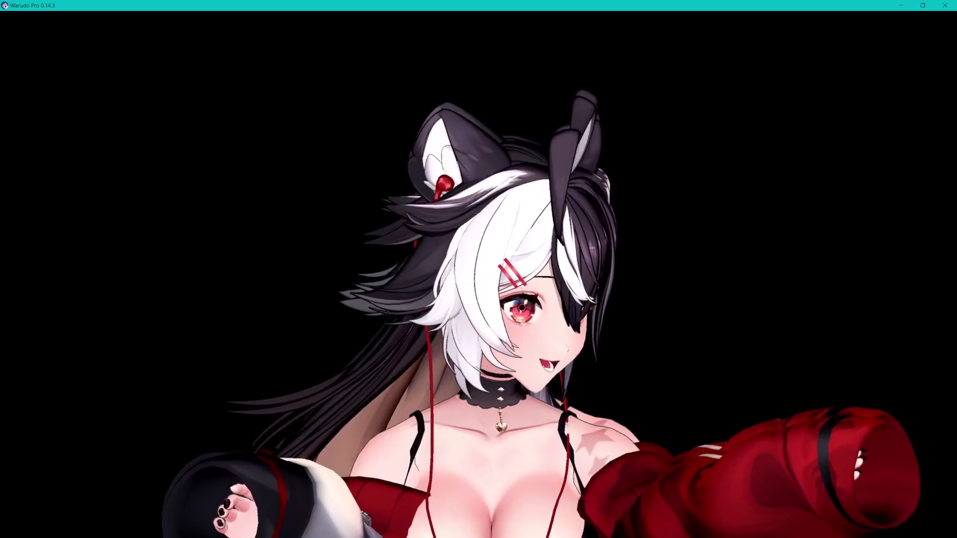
pyautogui.hotkey('alt', 'Tab')
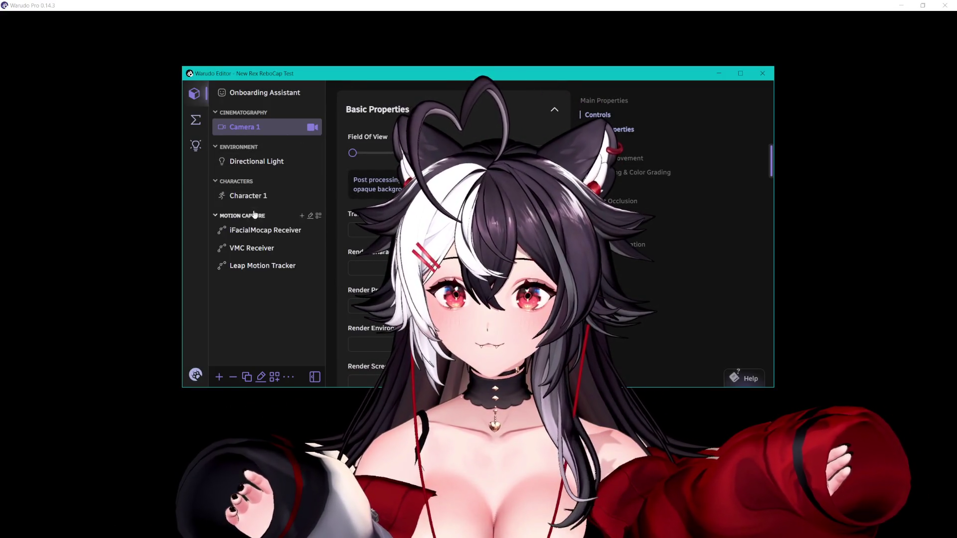
pyautogui.click(256, 230)
pyautogui.scroll(-5, 448, 234)
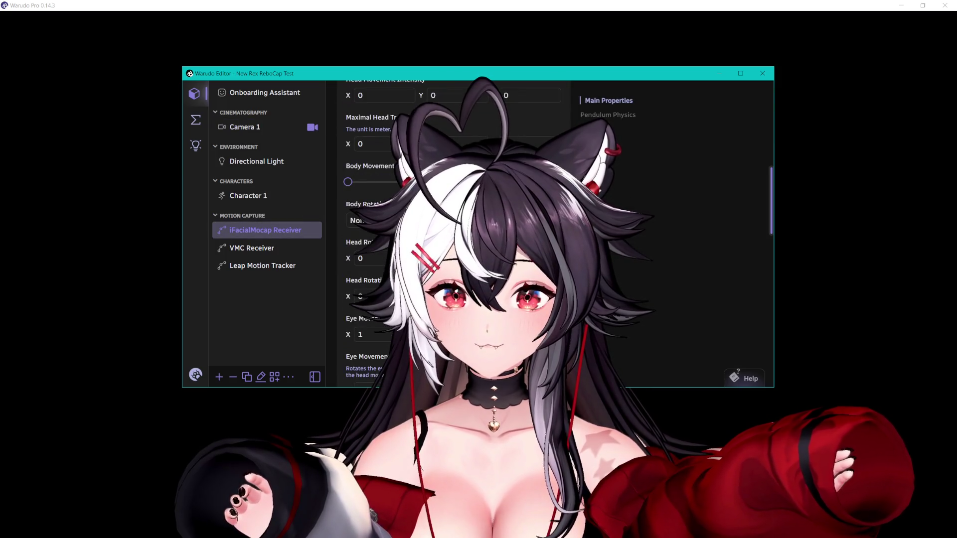
pyautogui.moveTo(447, 81)
pyautogui.mouseDown()
pyautogui.moveTo(581, 99)
pyautogui.moveTo(478, 373)
pyautogui.moveTo(458, 386)
pyautogui.moveTo(464, 159)
pyautogui.mouseUp()
pyautogui.hotkey('alt', 'Tab')
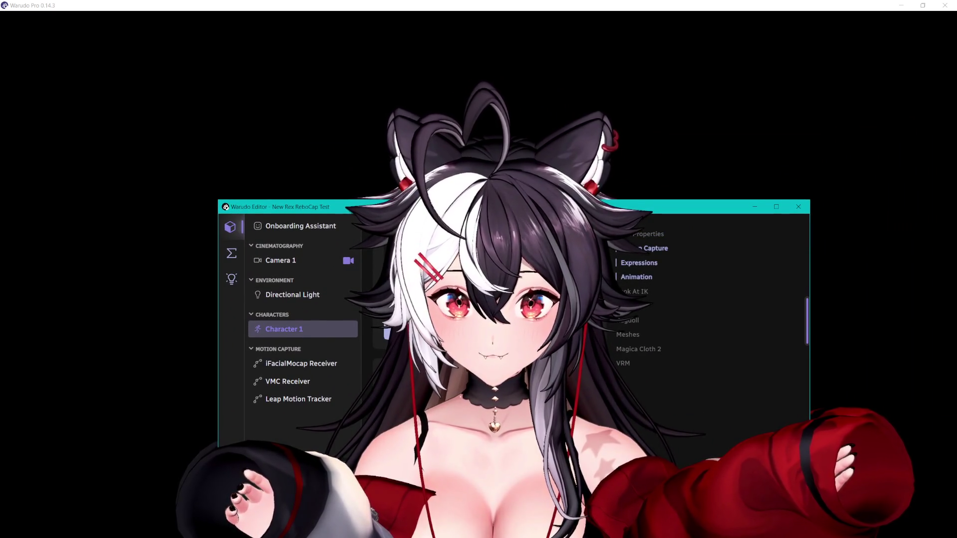
pyautogui.scroll(-3, 486, 329)
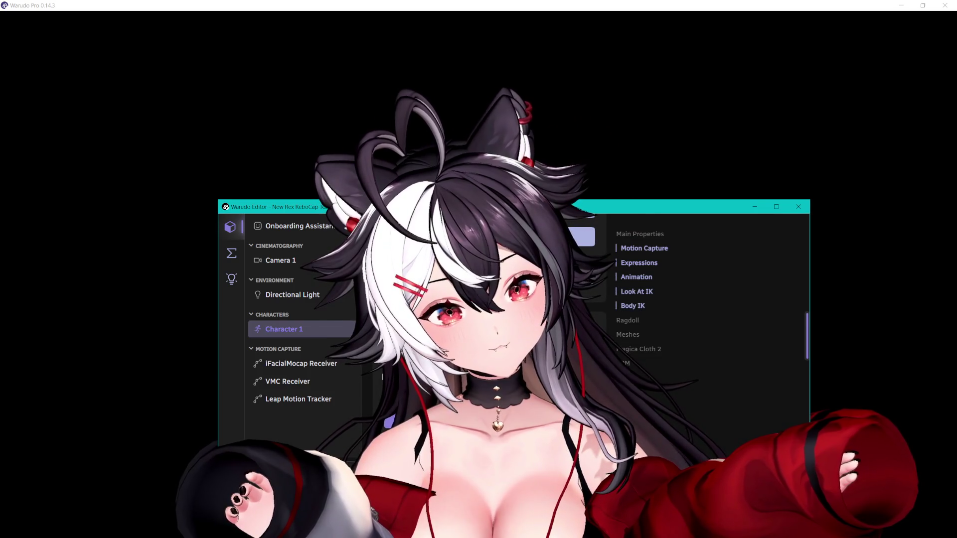
pyautogui.scroll(-2, 486, 329)
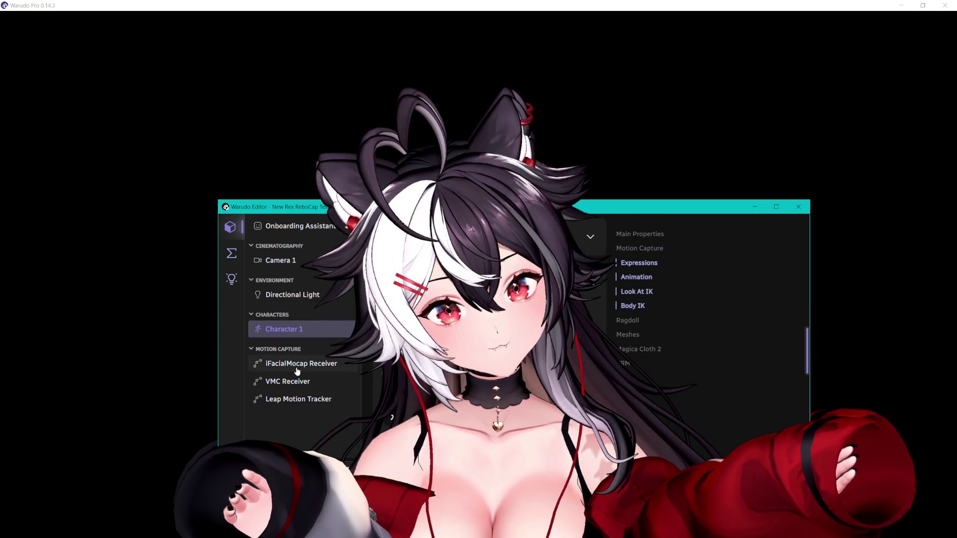
pyautogui.click(297, 369)
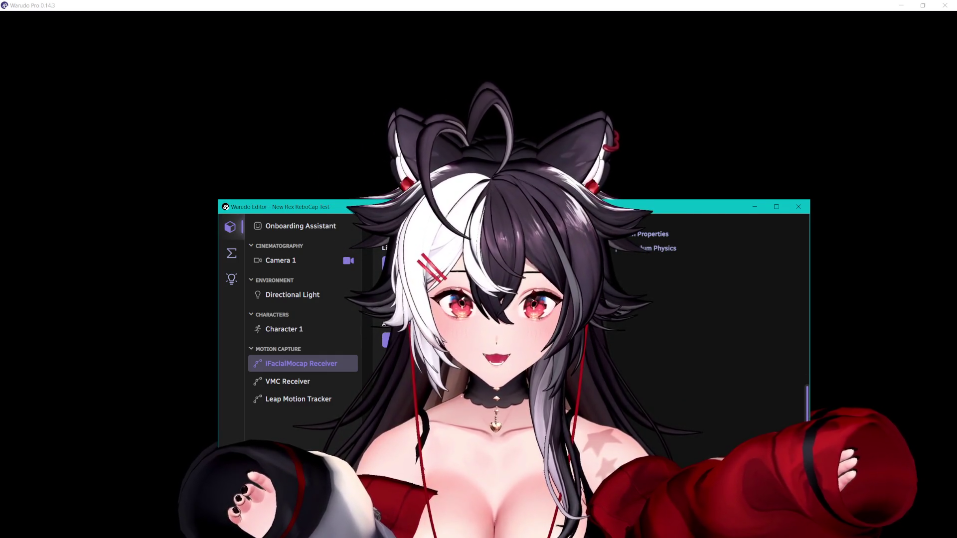
pyautogui.moveTo(279, 206); pyautogui.dragTo(246, 330)
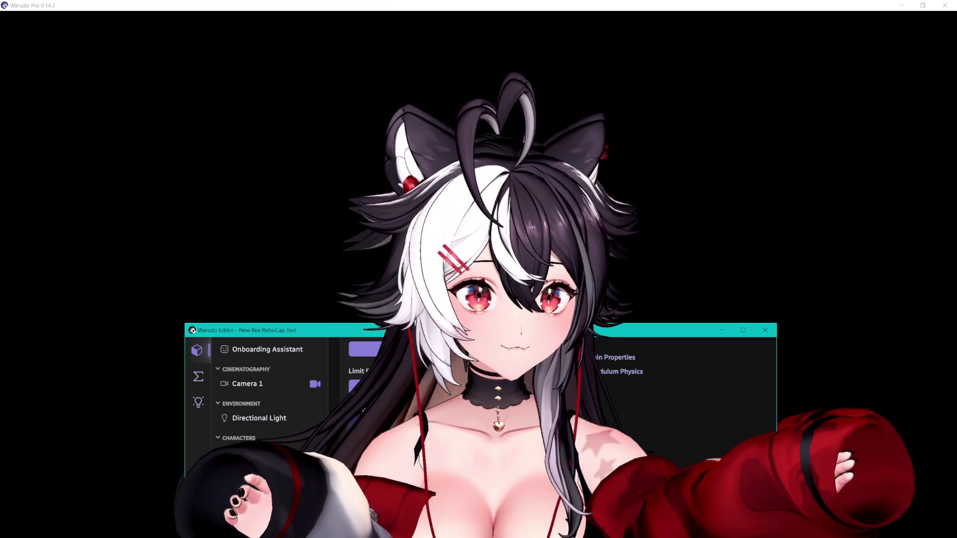
pyautogui.scroll(-1, 364, 389)
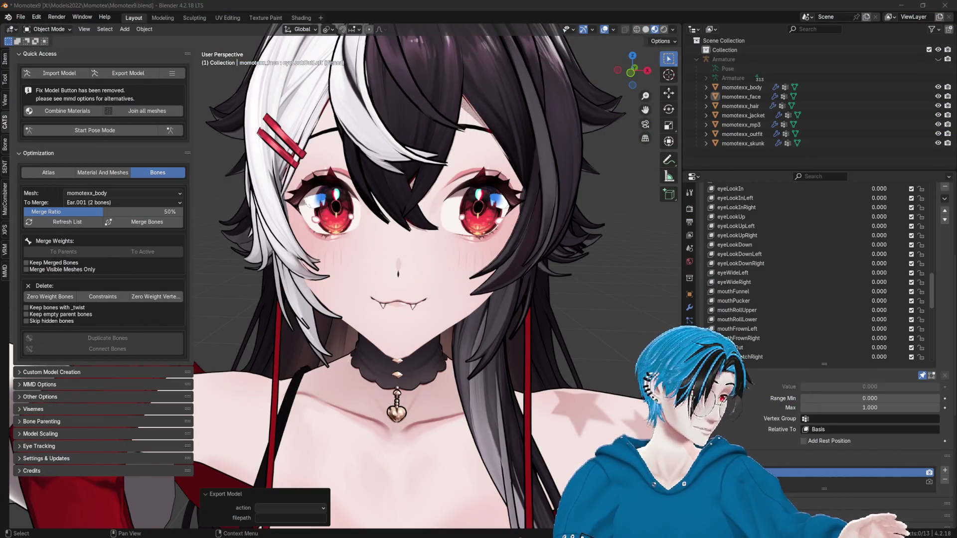
# - Unpin the shape key preview and save the Momotex9 file
pyautogui.click(691, 5)
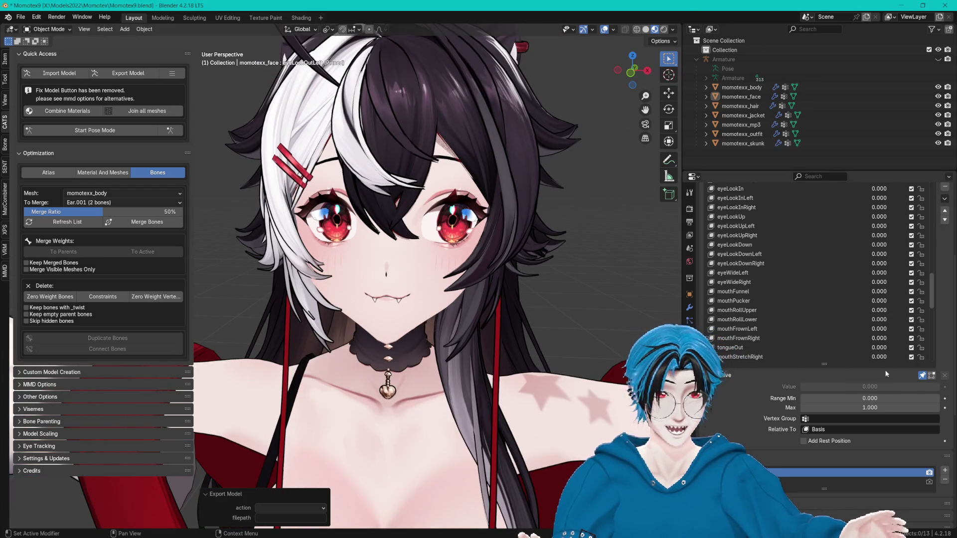
pyautogui.click(922, 376)
pyautogui.hotkey('ctrl', 's')
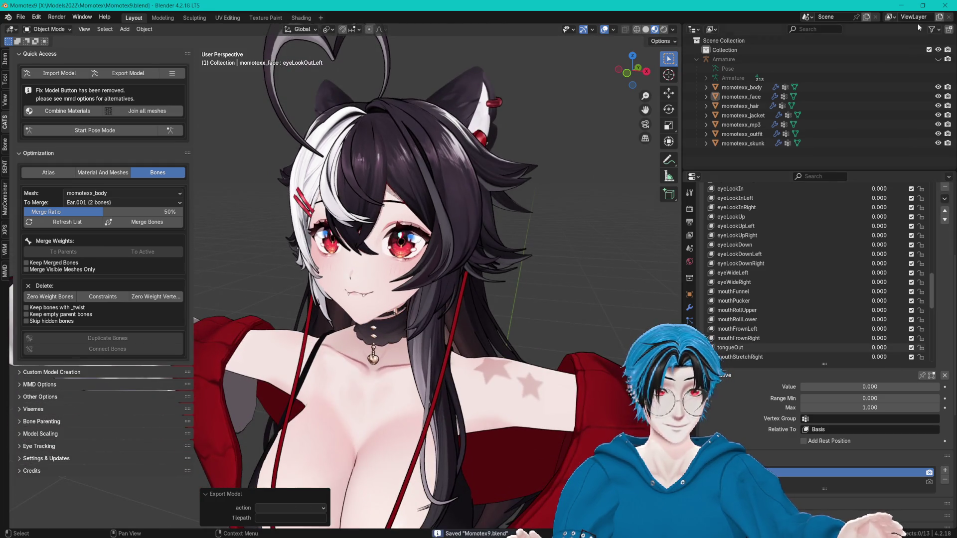
# - Open Sayu_Headswap21.blend from recent files and minimize Blender
pyautogui.click(21, 17)
pyautogui.moveTo(47, 46)
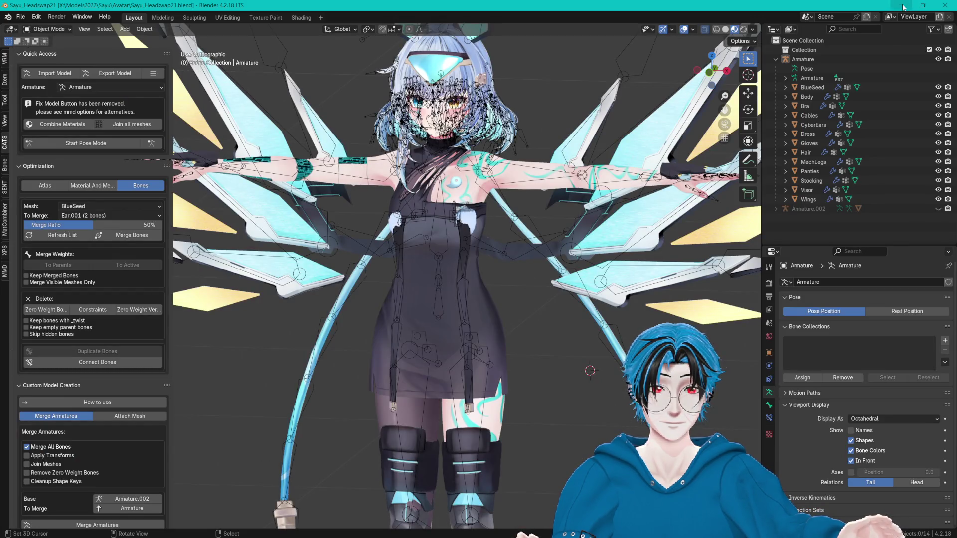
pyautogui.click(903, 7)
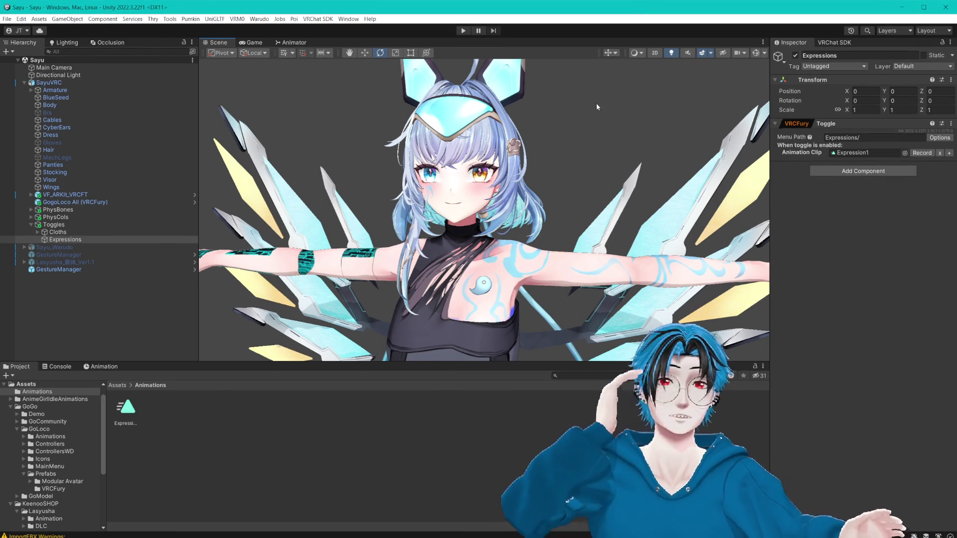
# - Zoom the Scene view in on the Sayu avatar and drag its splitter down to enlarge it
pyautogui.moveTo(596, 103); pyautogui.dragTo(563, 63)
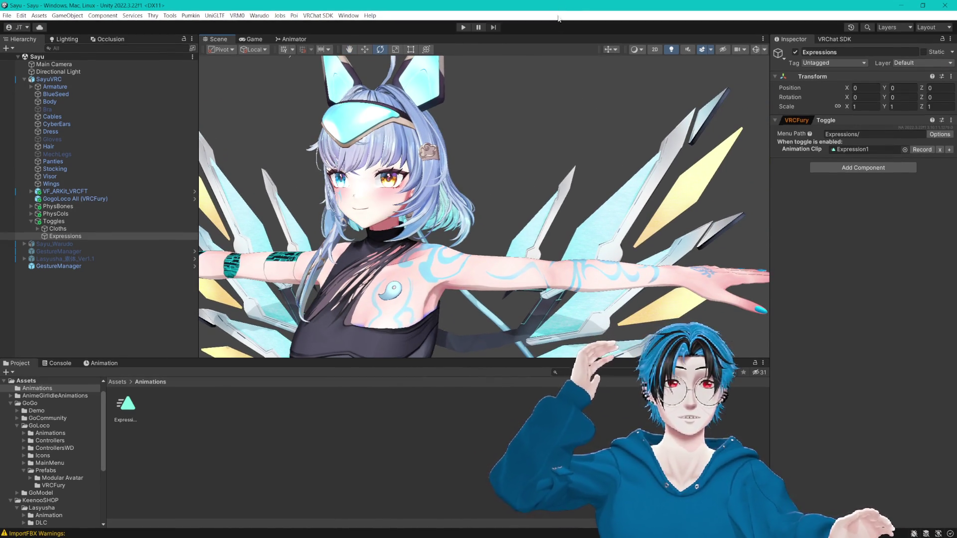
pyautogui.scroll(2, 503, 200)
pyautogui.moveTo(499, 366); pyautogui.dragTo(515, 404)
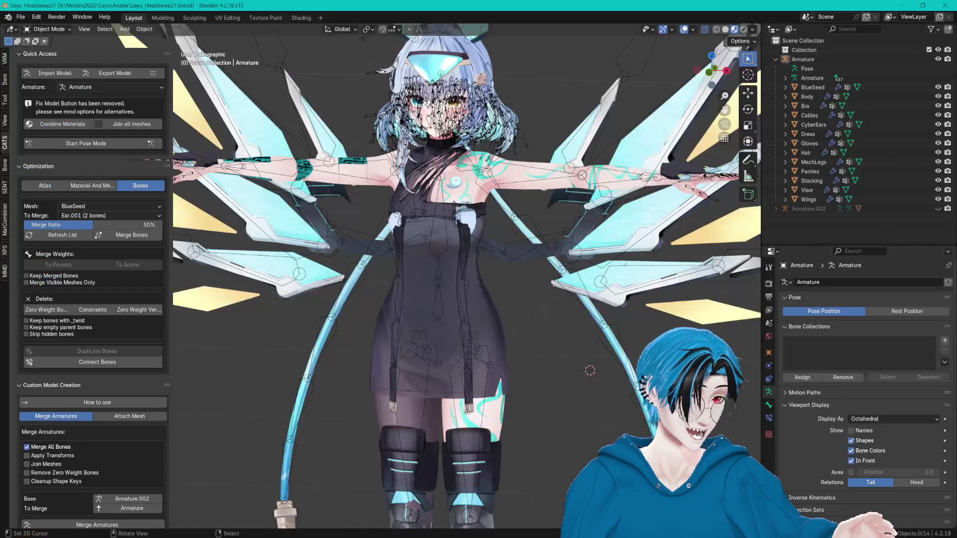
# - Hide the armature, select all of the Body mesh in Edit Mode, and adjust the Shape Keys panel
pyautogui.click(937, 59)
pyautogui.scroll(5, 524, 329)
pyautogui.scroll(1, 524, 329)
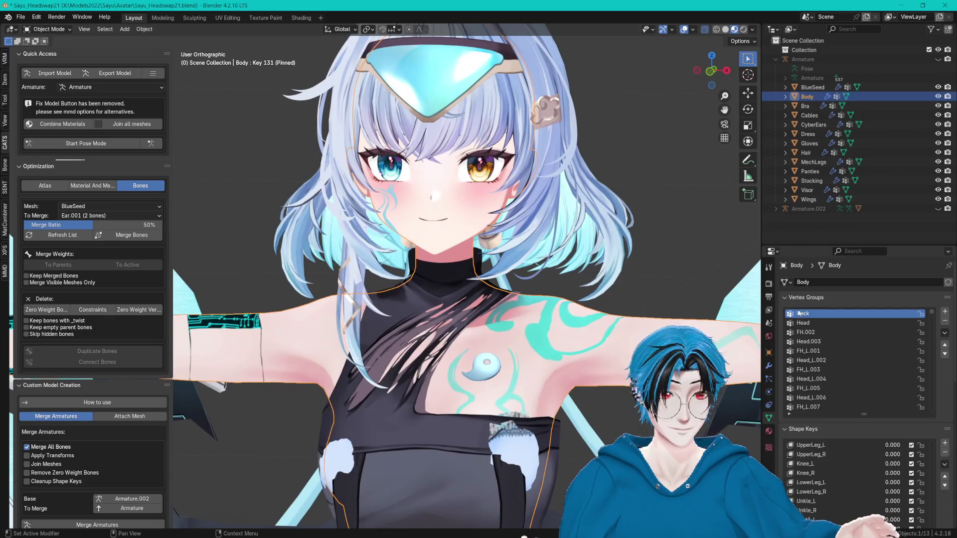
pyautogui.scroll(-3, 857, 349)
pyautogui.scroll(-1, 923, 439)
pyautogui.scroll(-5, 930, 443)
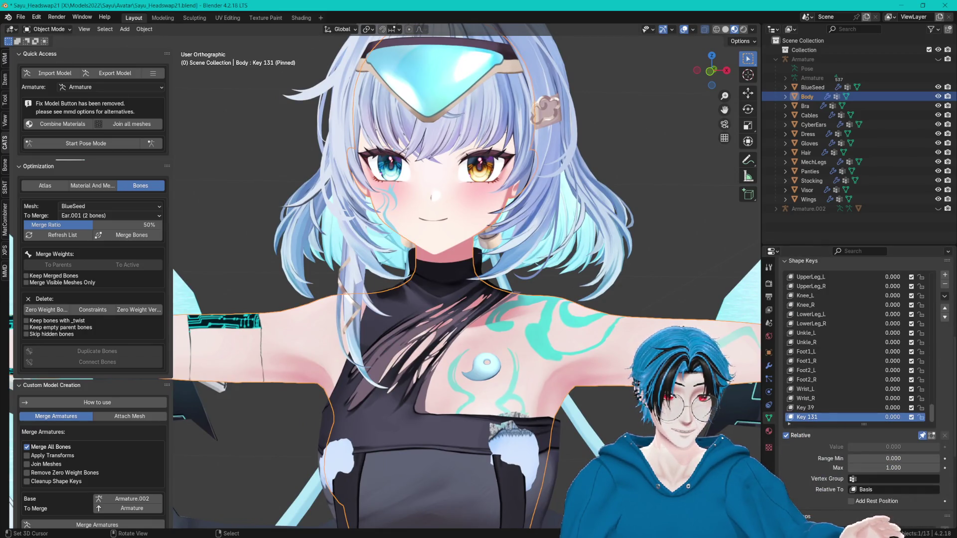
pyautogui.press('Tab')
pyautogui.scroll(2, 623, 343)
pyautogui.press('a')
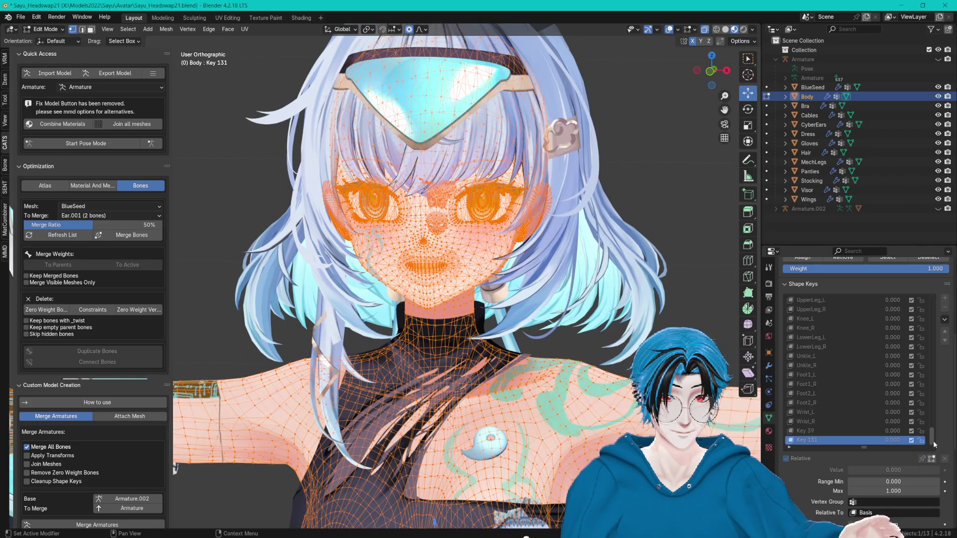
pyautogui.moveTo(933, 438); pyautogui.dragTo(934, 342)
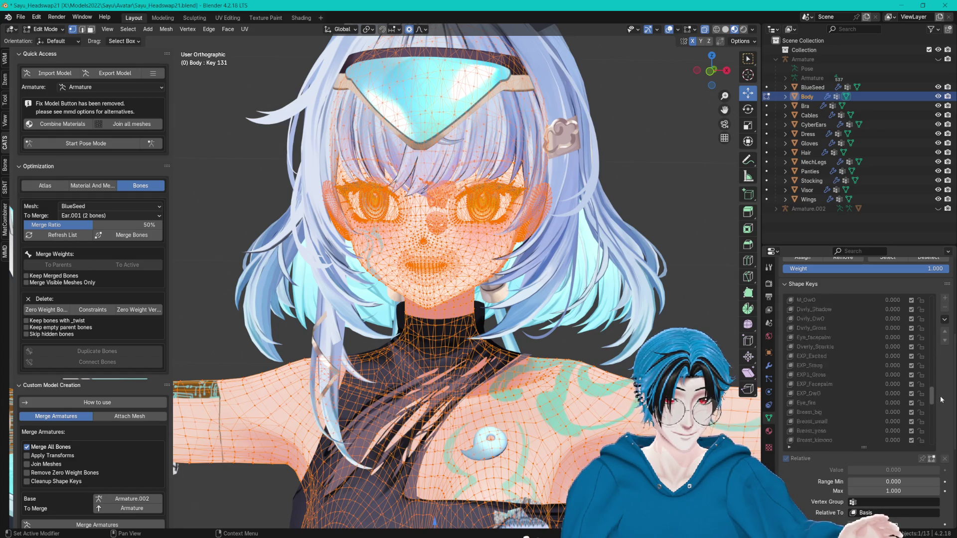
pyautogui.moveTo(934, 341); pyautogui.dragTo(946, 446)
pyautogui.press('Tab')
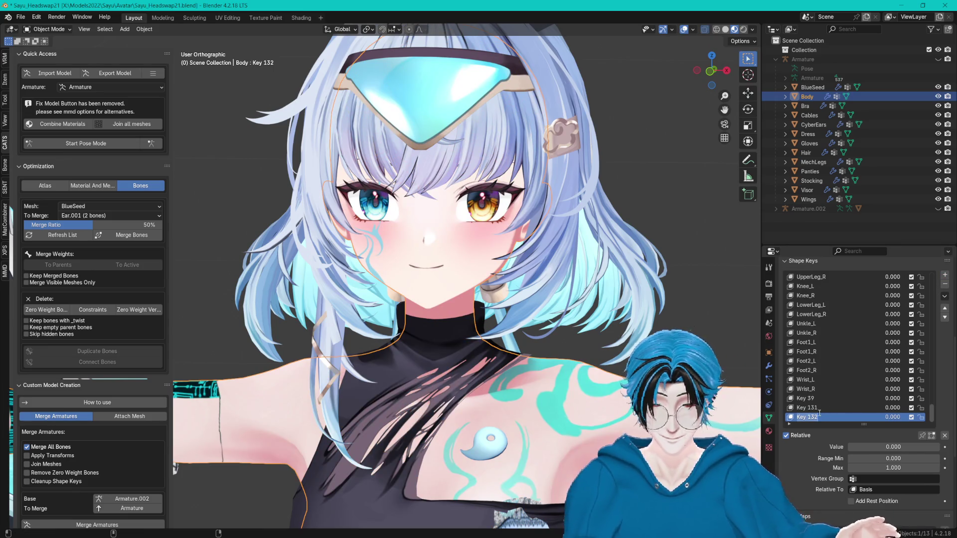
# - Name the new Body shape key Eye_Hide and return to Edit Mode
pyautogui.write('H')
pyautogui.press('BackSpace')
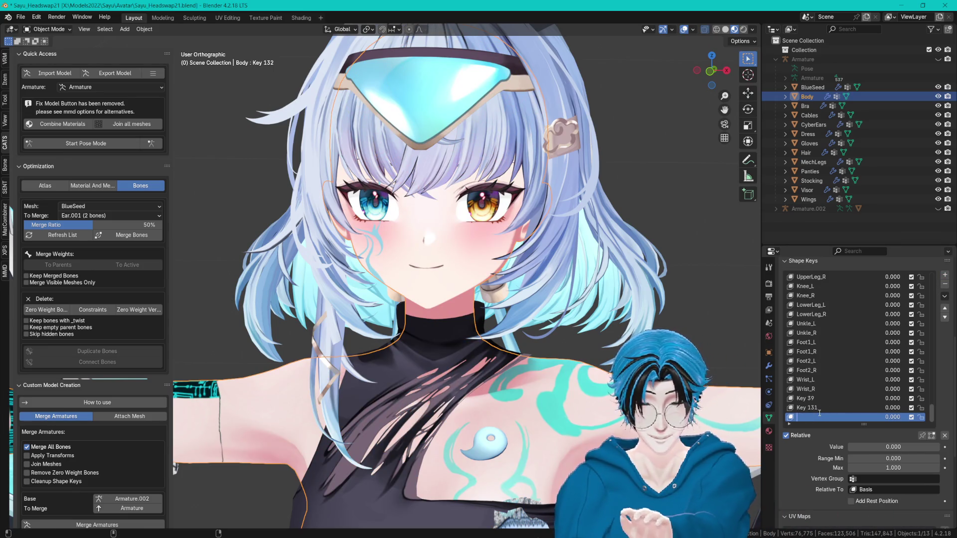
pyautogui.write('Eye_Hide')
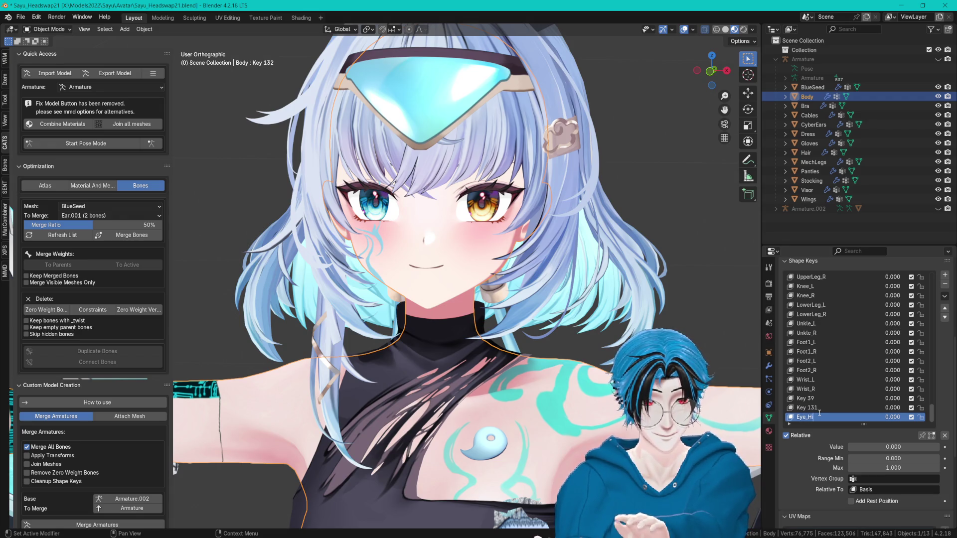
pyautogui.press('Return')
pyautogui.scroll(2, 650, 196)
pyautogui.press('Tab')
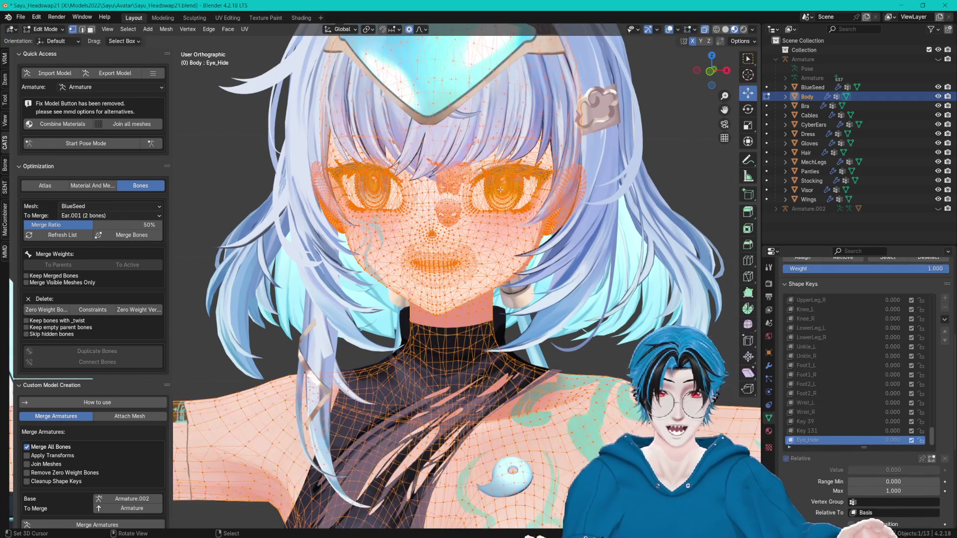
# - Select an eye vertex and nudge it, toggling X-ray off and on
pyautogui.click(706, 30)
pyautogui.scroll(2, 520, 221)
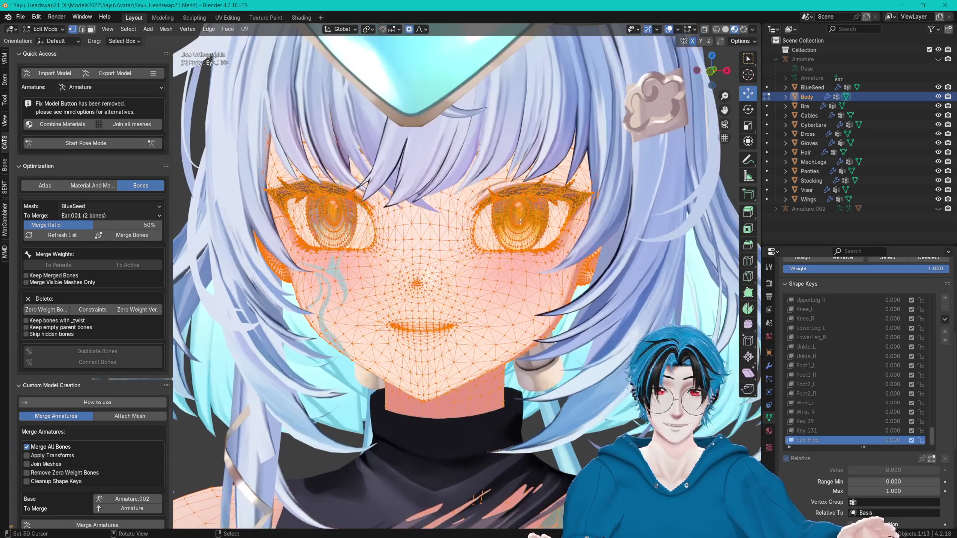
pyautogui.click(520, 216)
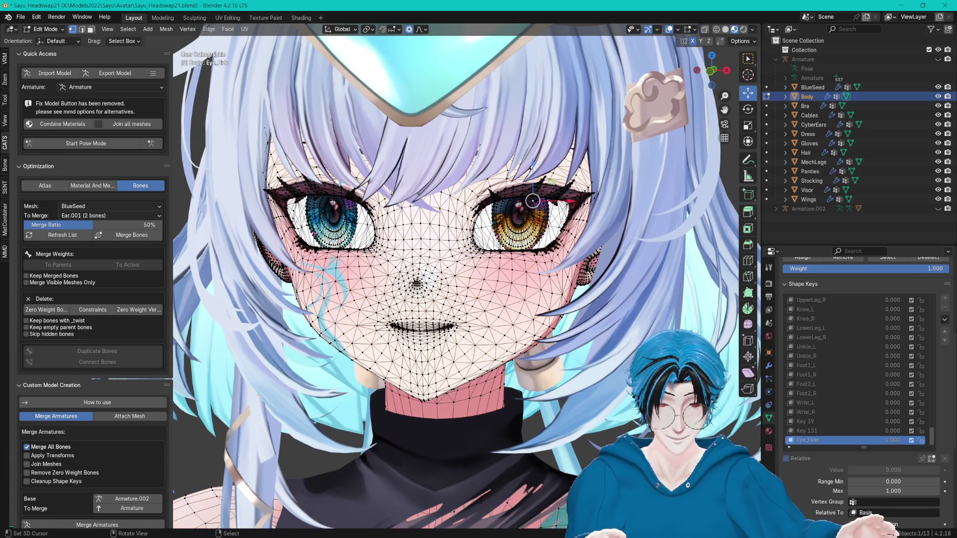
pyautogui.moveTo(532, 201); pyautogui.dragTo(535, 202)
pyautogui.scroll(6, 425, 255)
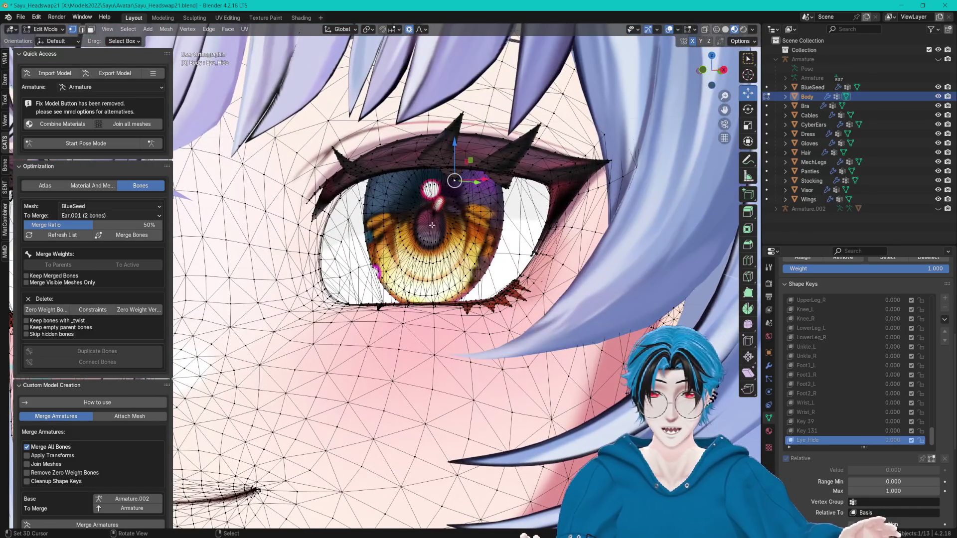
pyautogui.press('g')
pyautogui.click(438, 226)
pyautogui.scroll(4, 482, 227)
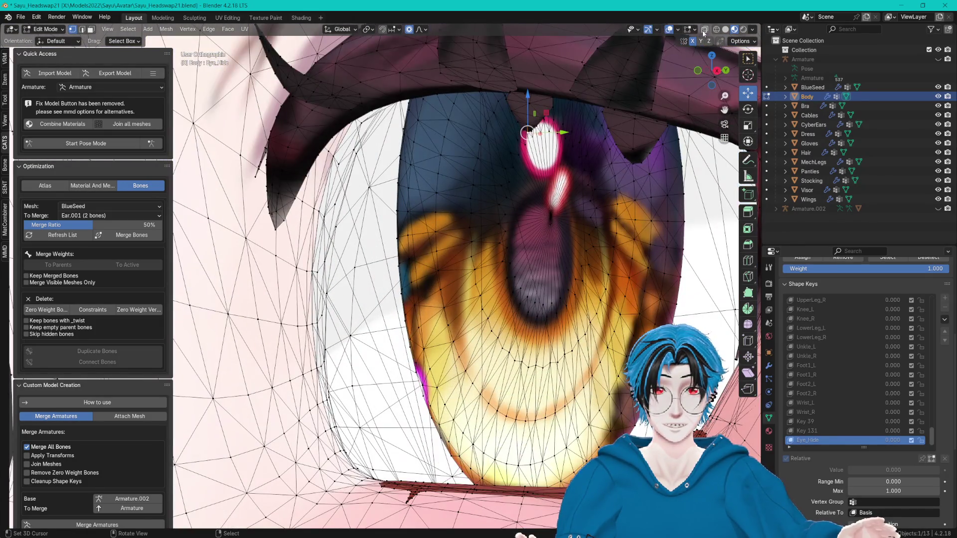
pyautogui.click(703, 30)
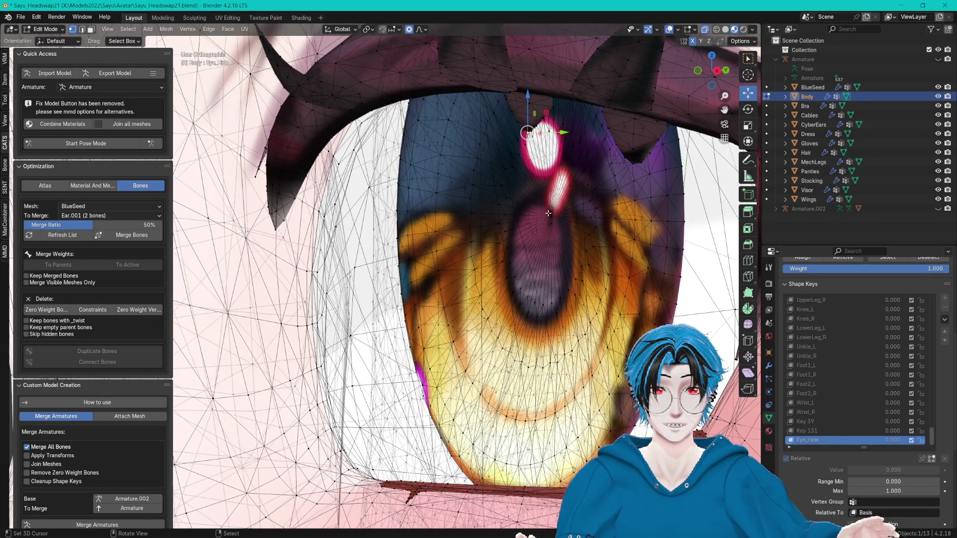
pyautogui.scroll(-5, 567, 214)
# - Select the connected iris mesh with Ctrl+L and push it back along Y
pyautogui.hotkey('ctrl', 'l')
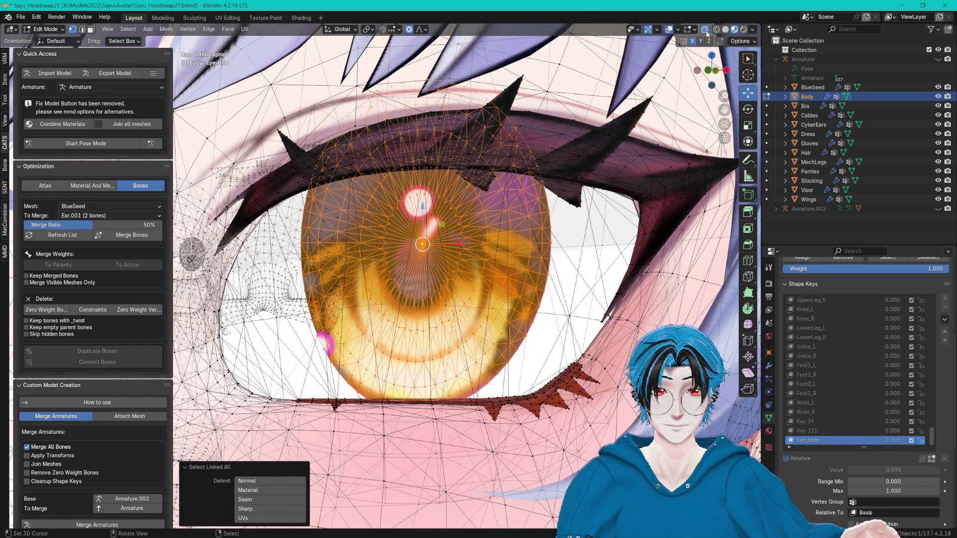
pyautogui.click(704, 30)
pyautogui.scroll(-6, 514, 193)
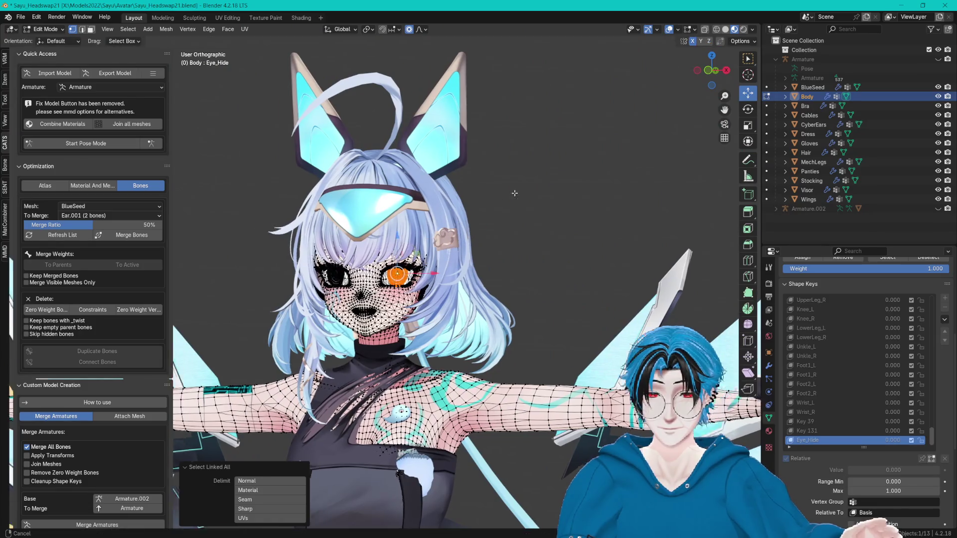
pyautogui.scroll(5, 514, 193)
pyautogui.moveTo(514, 193)
pyautogui.mouseDown()
pyautogui.moveTo(470, 222)
pyautogui.moveTo(557, 228)
pyautogui.moveTo(479, 309)
pyautogui.moveTo(434, 285)
pyautogui.moveTo(616, 217)
pyautogui.moveTo(599, 224)
pyautogui.moveTo(596, 202)
pyautogui.mouseUp()
pyautogui.press('g')
pyautogui.press('y')
pyautogui.press('Return')
# - Push the eye region further back along Y (0.02469 m), check the front view, and return to Object Mode
pyautogui.moveTo(398, 274); pyautogui.dragTo(158, 387)
pyautogui.press('g')
pyautogui.press('y')
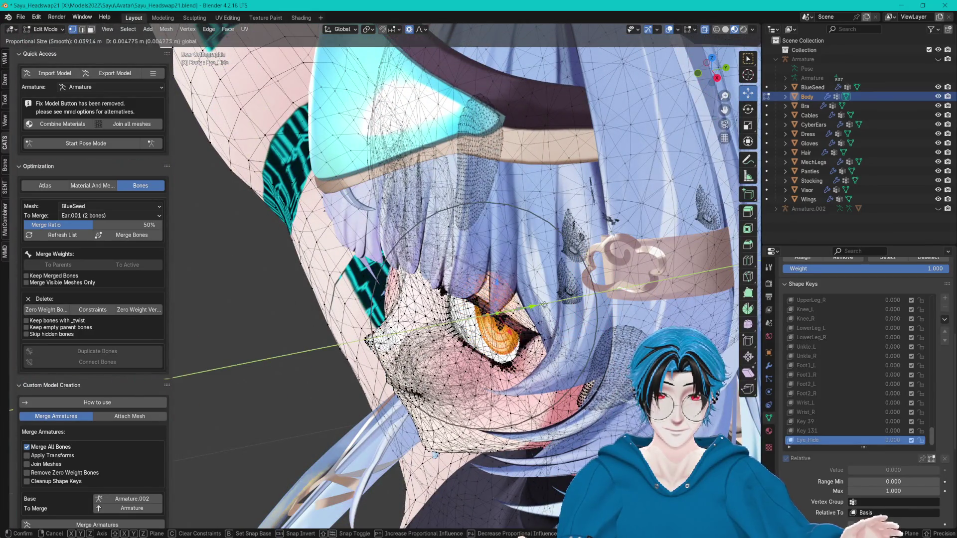
pyautogui.press('Return')
pyautogui.press('KP_1')
pyautogui.moveTo(675, 261)
pyautogui.mouseDown()
pyautogui.moveTo(665, 268)
pyautogui.moveTo(705, 38)
pyautogui.mouseUp()
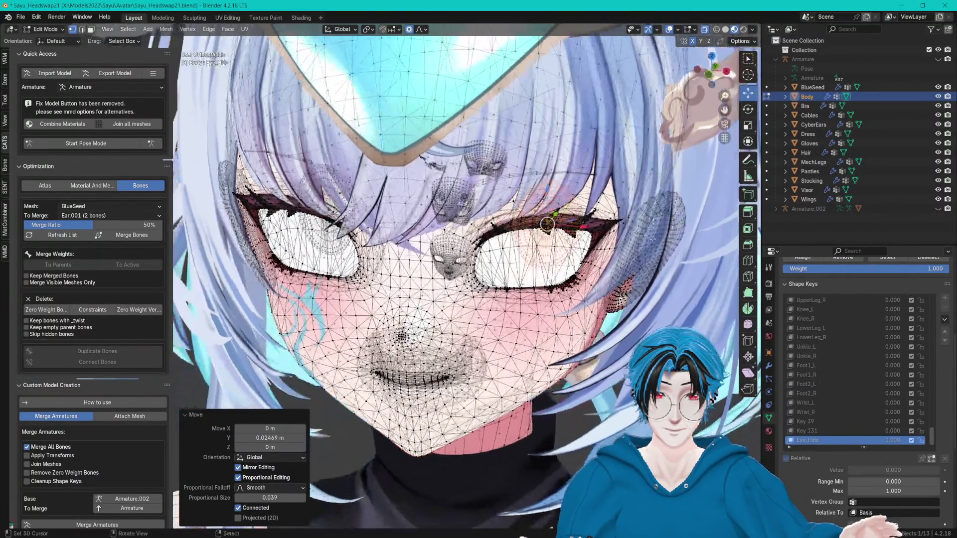
pyautogui.press('KP_1')
pyautogui.scroll(-2, 541, 233)
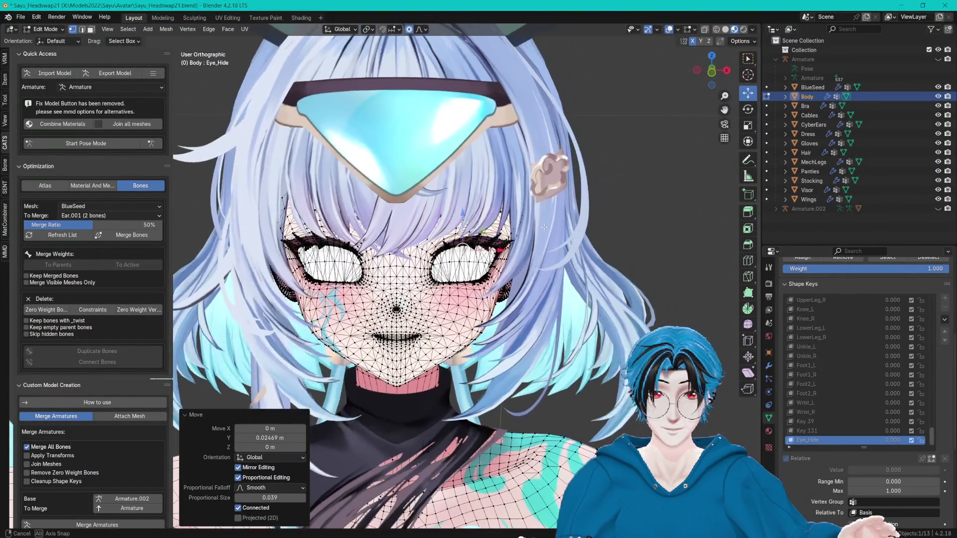
pyautogui.press('Tab')
pyautogui.click(892, 447)
# - Test Eye_Hide at full strength 1.000, then undo it back to 0
pyautogui.write('1')
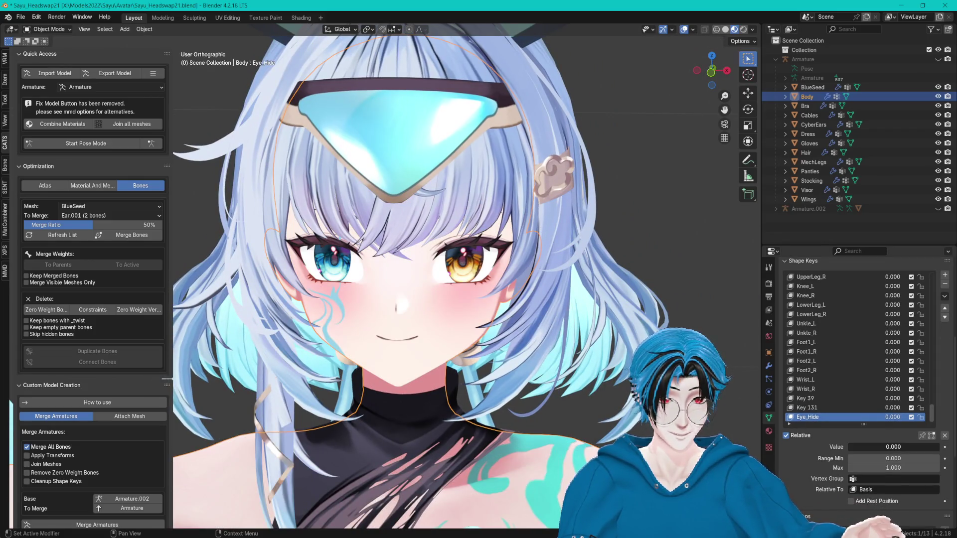
pyautogui.press('Return')
pyautogui.hotkey('ctrl', 'z')
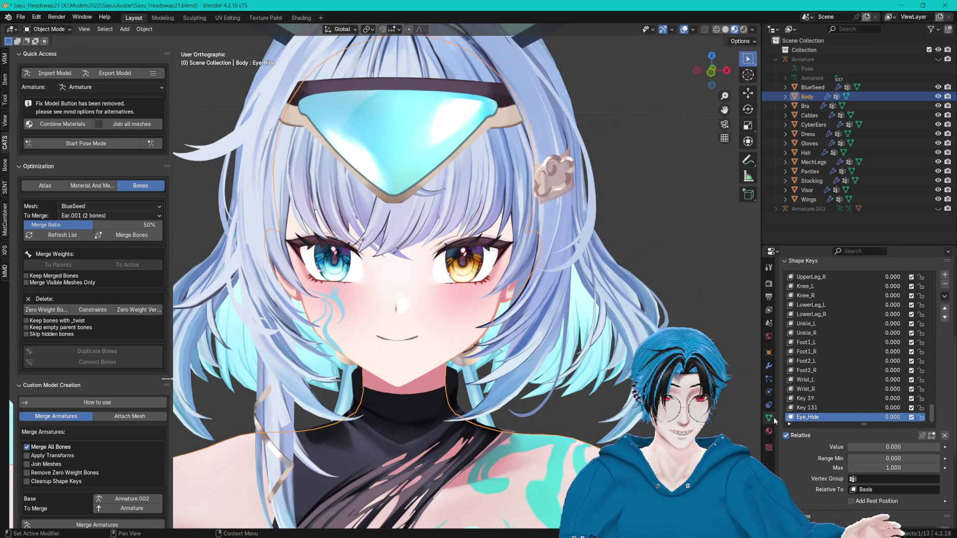
pyautogui.moveTo(558, 234); pyautogui.dragTo(589, 236)
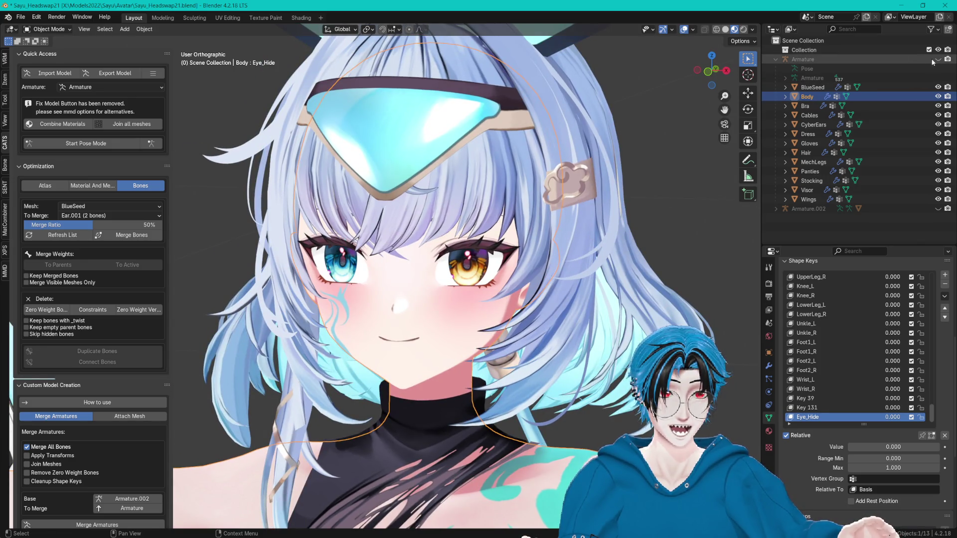
# - Export the avatar via CATS to Assets, overwriting SayuVRC.fbx despite optimisation warnings
pyautogui.click(803, 60)
pyautogui.keyDown('shift'); pyautogui.click(808, 199); pyautogui.keyUp('shift')
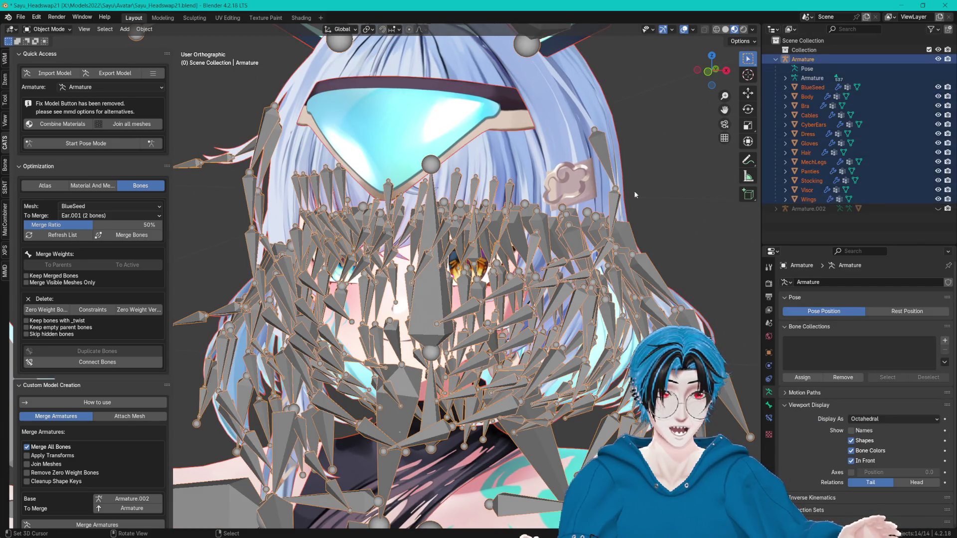
pyautogui.click(123, 75)
pyautogui.click(102, 93)
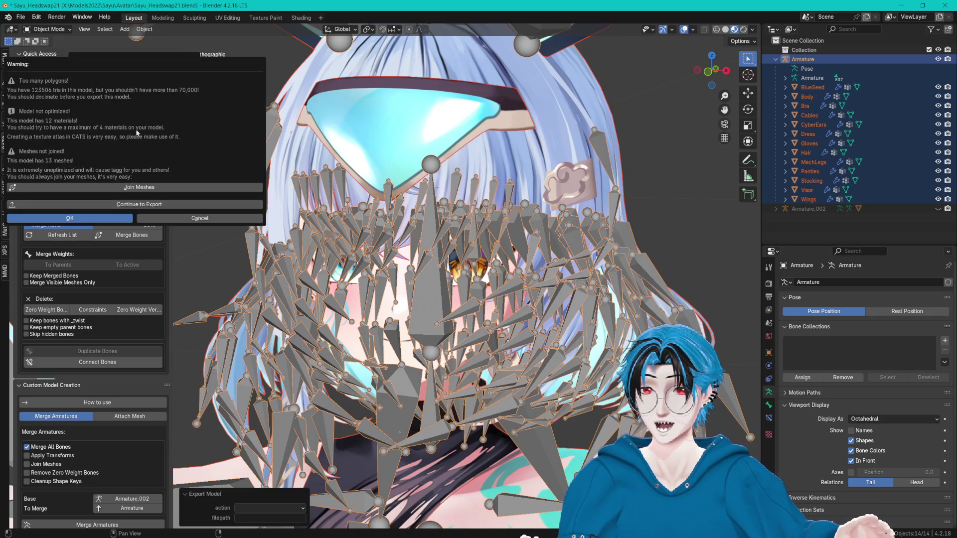
pyautogui.click(154, 206)
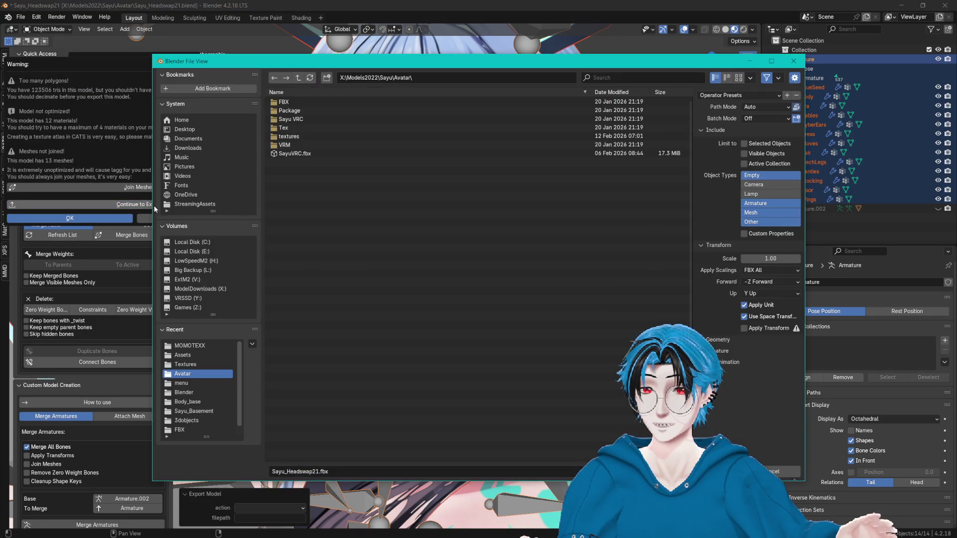
pyautogui.click(201, 356)
pyautogui.click(302, 197)
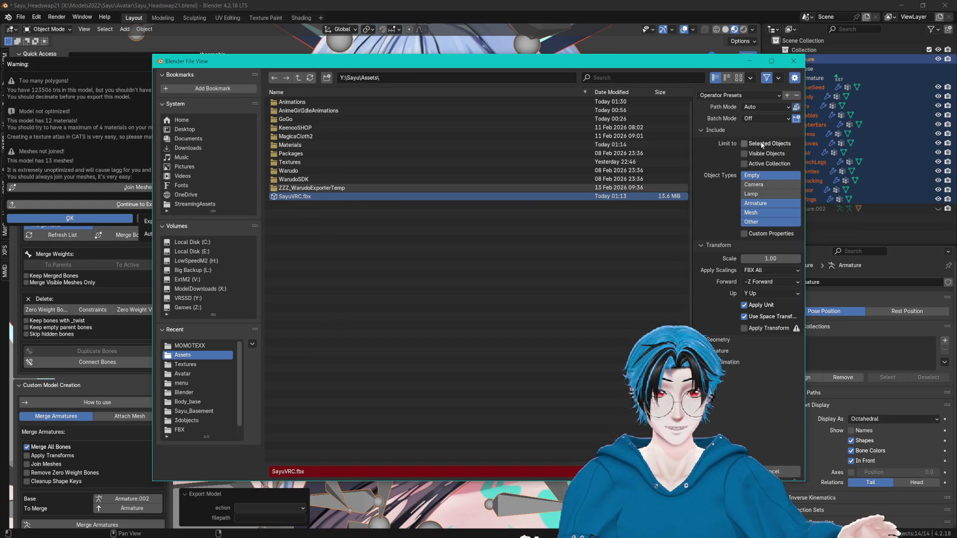
pyautogui.press('Return')
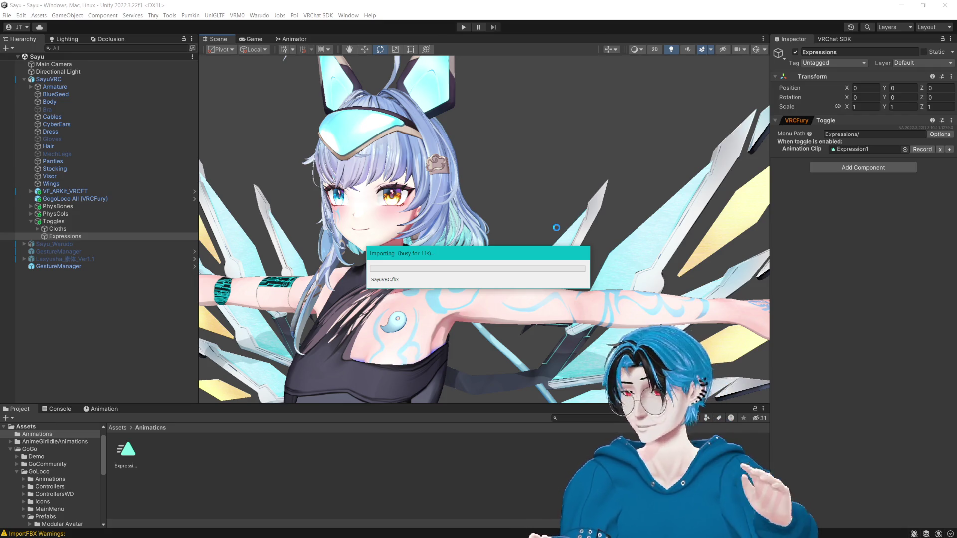
# - Frame the re-imported Sayu avatar face-on and start recording the Expressions toggle clip
pyautogui.moveTo(409, 169)
pyautogui.mouseDown()
pyautogui.moveTo(439, 198)
pyautogui.moveTo(414, 201)
pyautogui.mouseUp()
pyautogui.press('e')
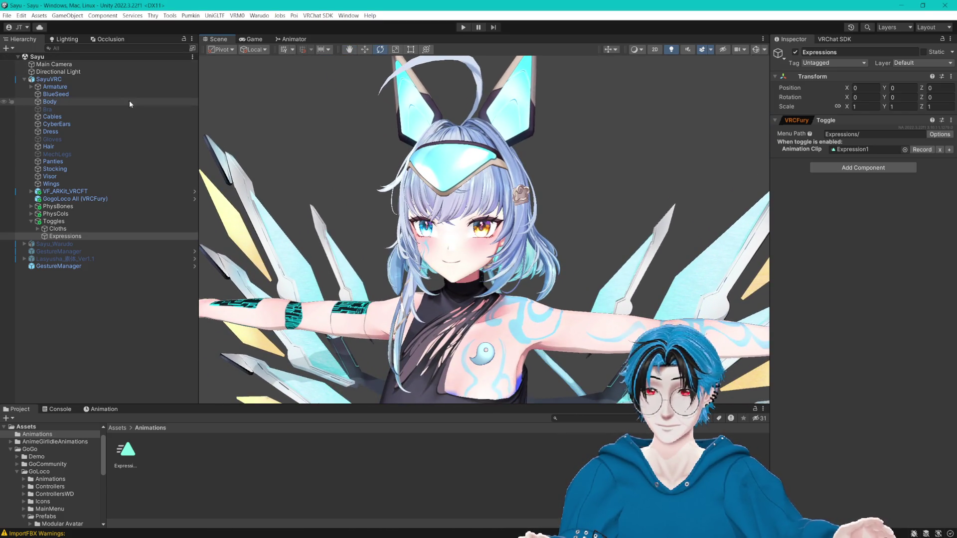
pyautogui.click(920, 150)
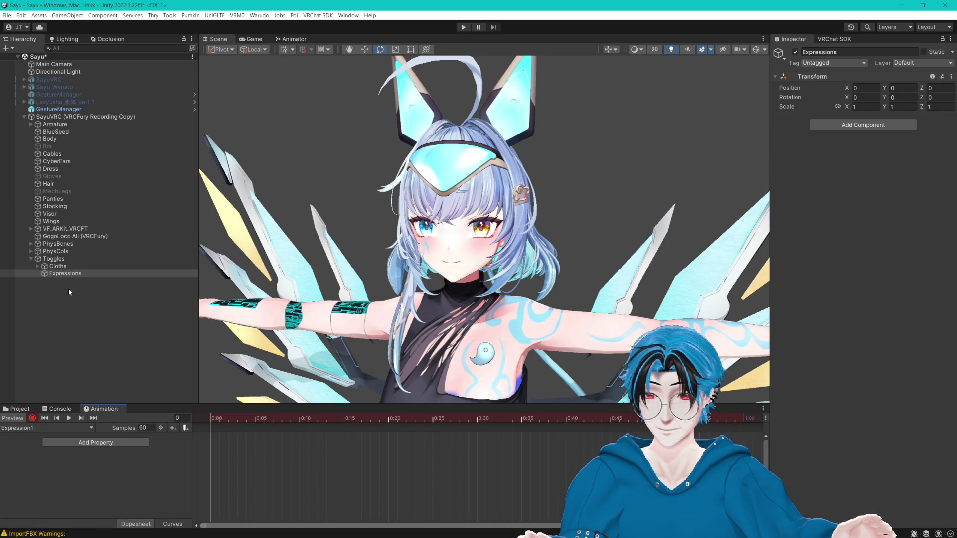
# - Key the Body's Eye_Hide and EXP1_Gross blendshapes at 100, then stop recording
pyautogui.click(65, 138)
pyautogui.scroll(-20, 827, 257)
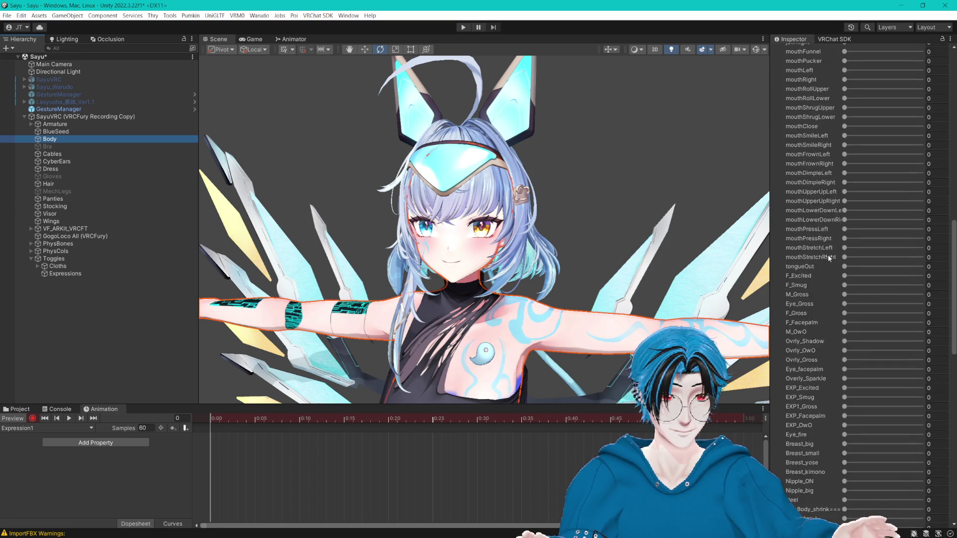
pyautogui.moveTo(846, 439); pyautogui.dragTo(936, 446)
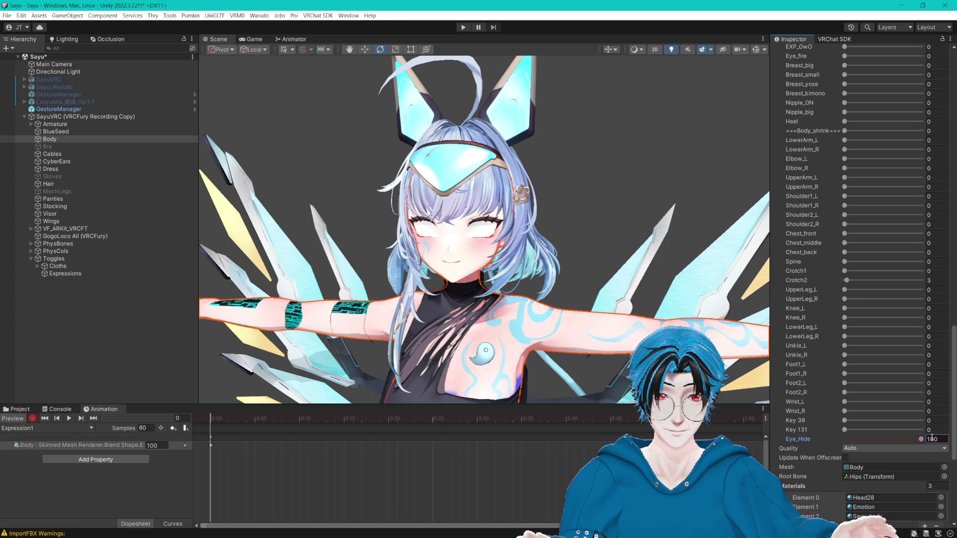
pyautogui.scroll(10, 896, 409)
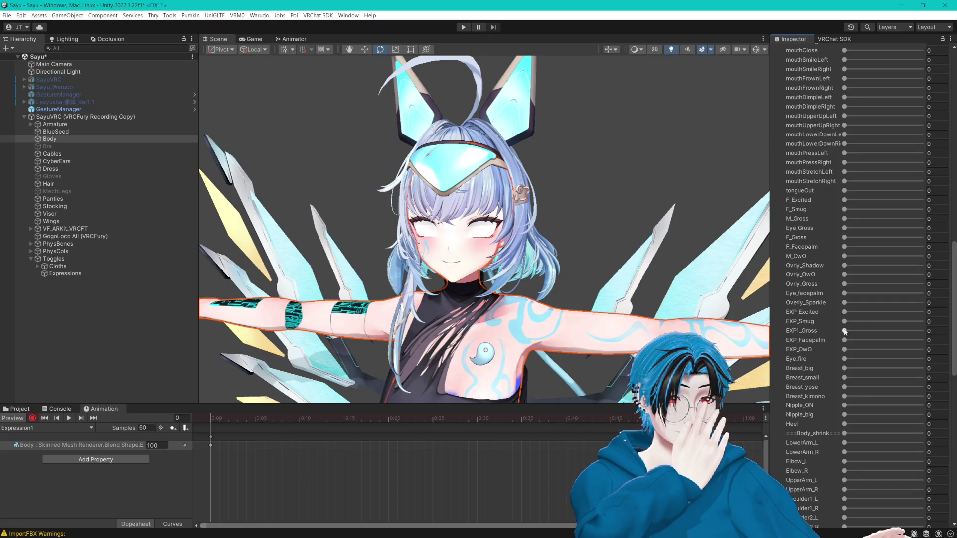
pyautogui.moveTo(844, 331); pyautogui.dragTo(928, 342)
pyautogui.scroll(5, 613, 259)
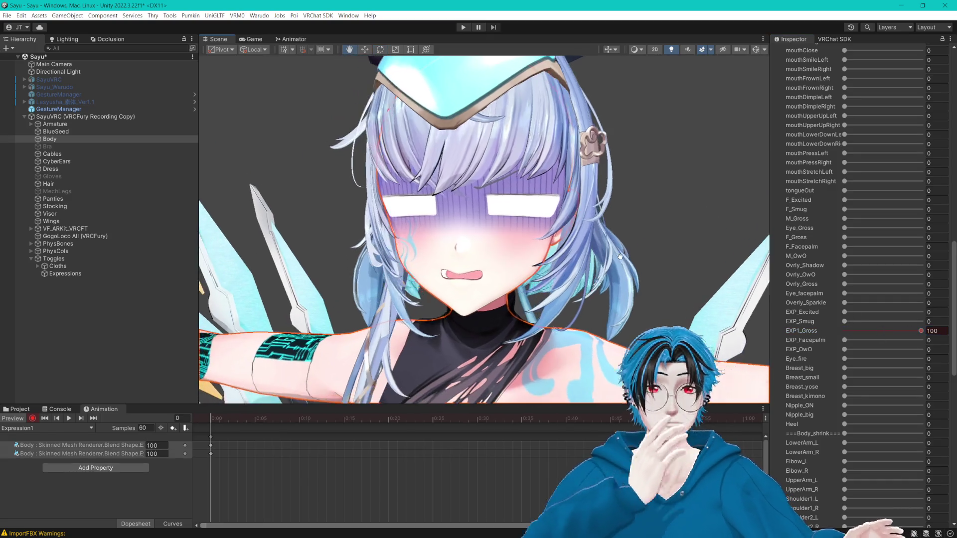
pyautogui.scroll(-8, 810, 317)
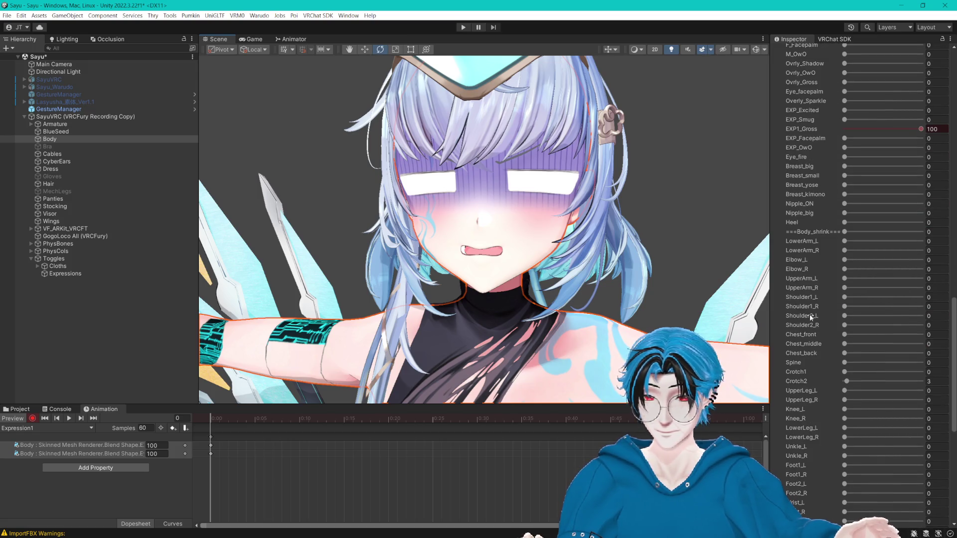
pyautogui.click(33, 419)
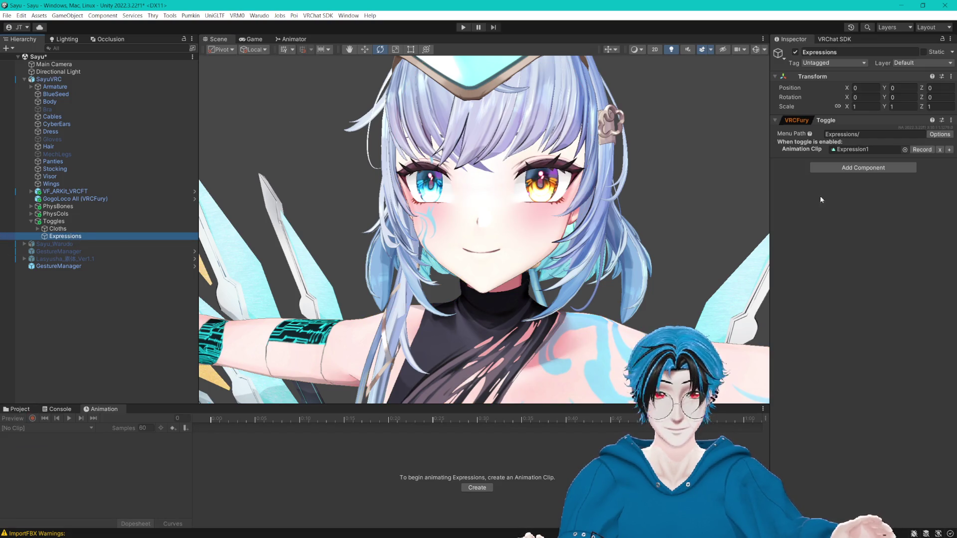
# - Rename the Expression1 clip in the Animations folder to Gross
pyautogui.click(20, 409)
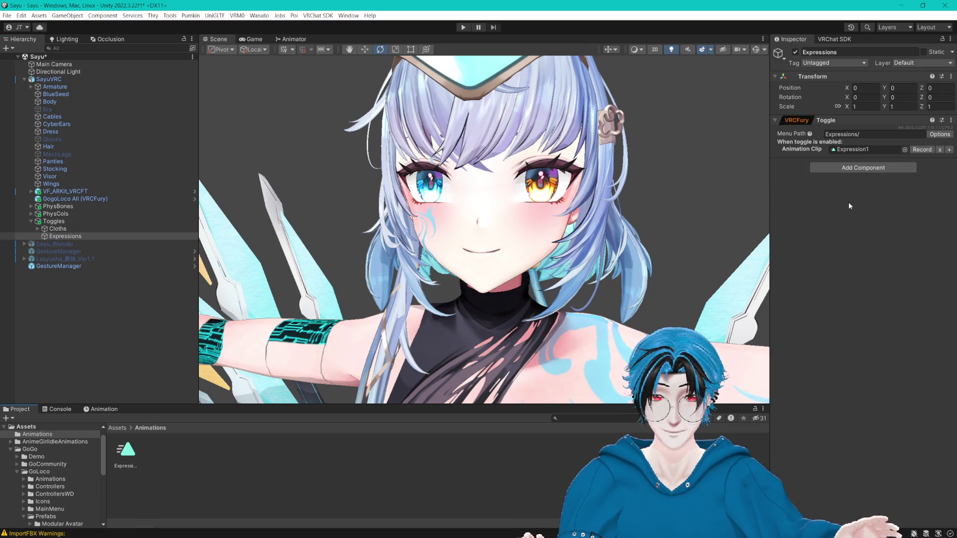
pyautogui.click(861, 150)
pyautogui.click(131, 468)
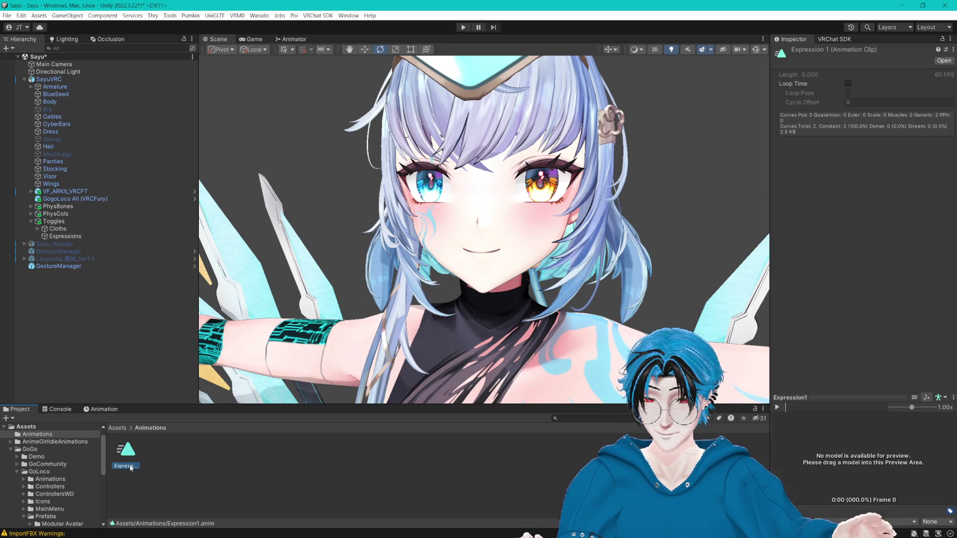
pyautogui.write('Gross')
pyautogui.press('Return')
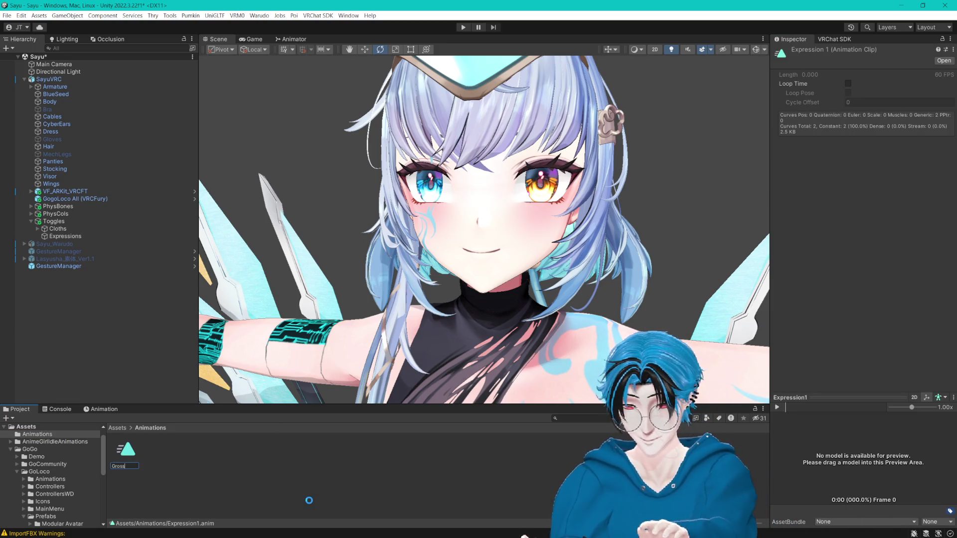
# - Create a new empty animation clip named EyeFlame in Assets/Animations next to Gross
pyautogui.click(50, 102)
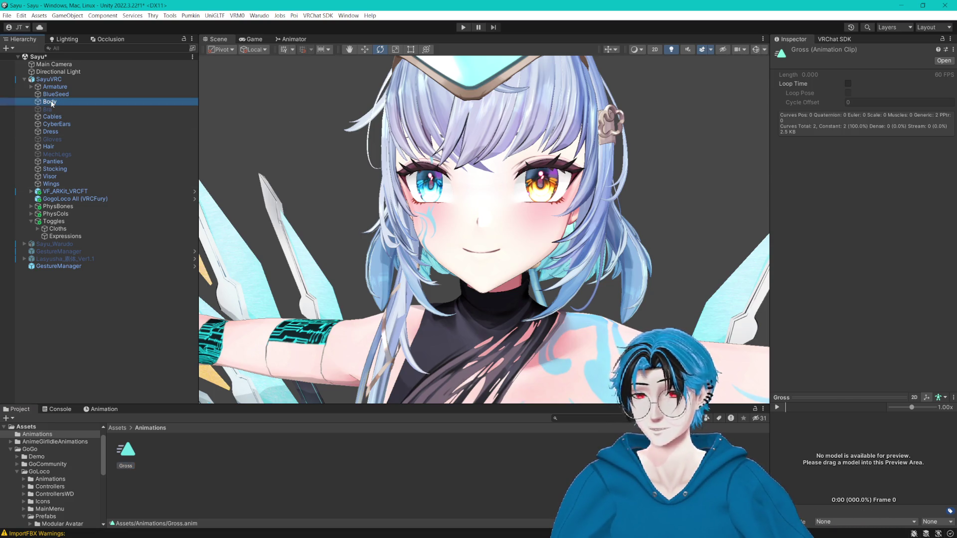
pyautogui.scroll(-15, 837, 254)
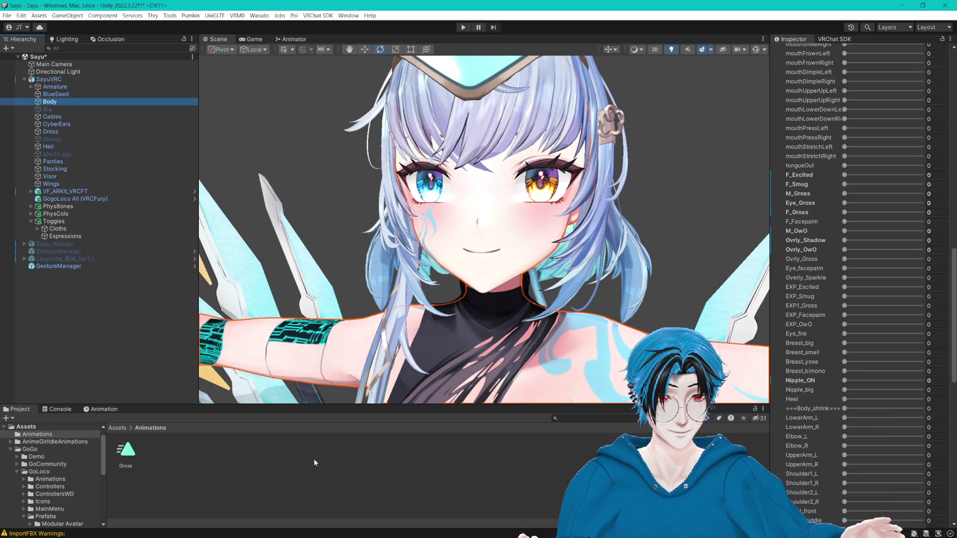
pyautogui.click(476, 388)
pyautogui.rightClick(421, 445)
pyautogui.moveTo(520, 167)
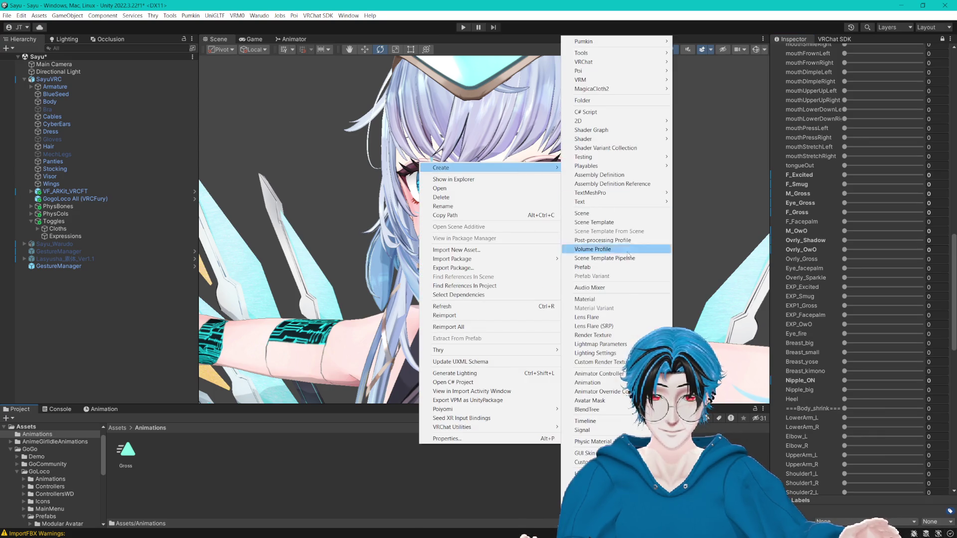
pyautogui.click(591, 382)
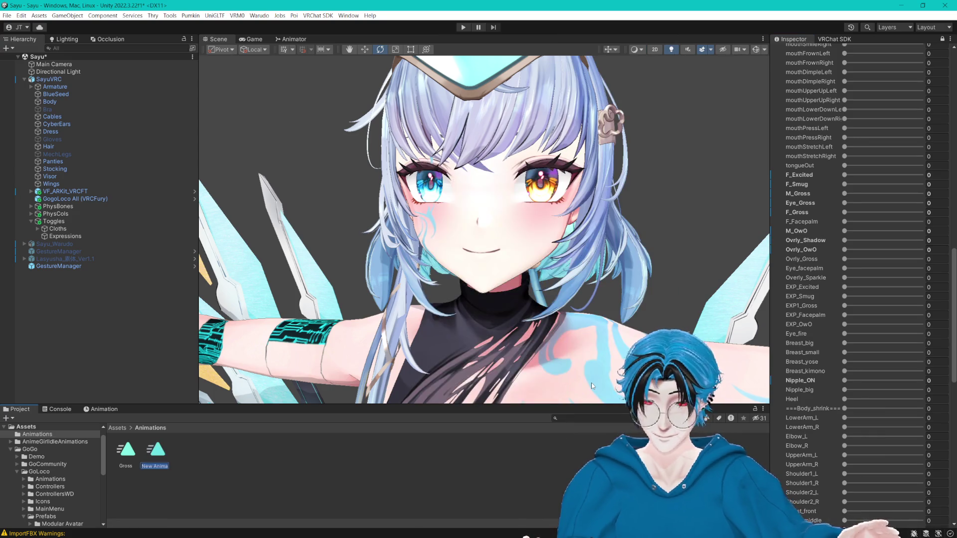
pyautogui.write('EyeFlame')
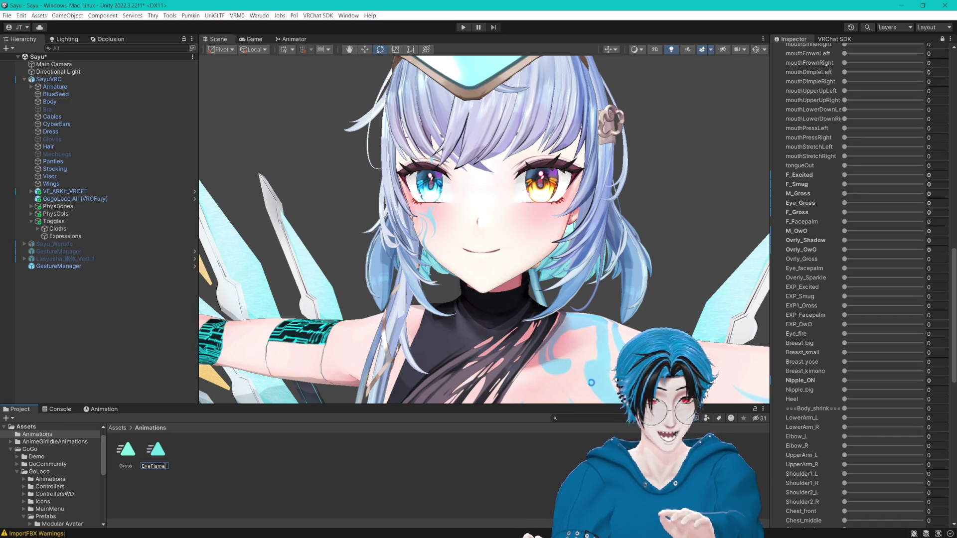
pyautogui.click(309, 452)
pyautogui.rightClick(278, 471)
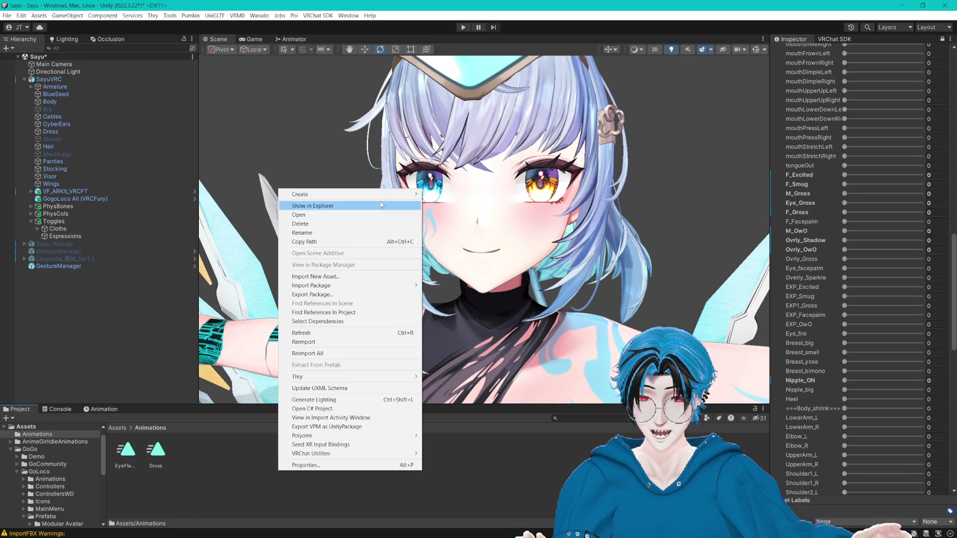
# - Create a Smug animation clip and duplicate it into four copies
pyautogui.moveTo(379, 194)
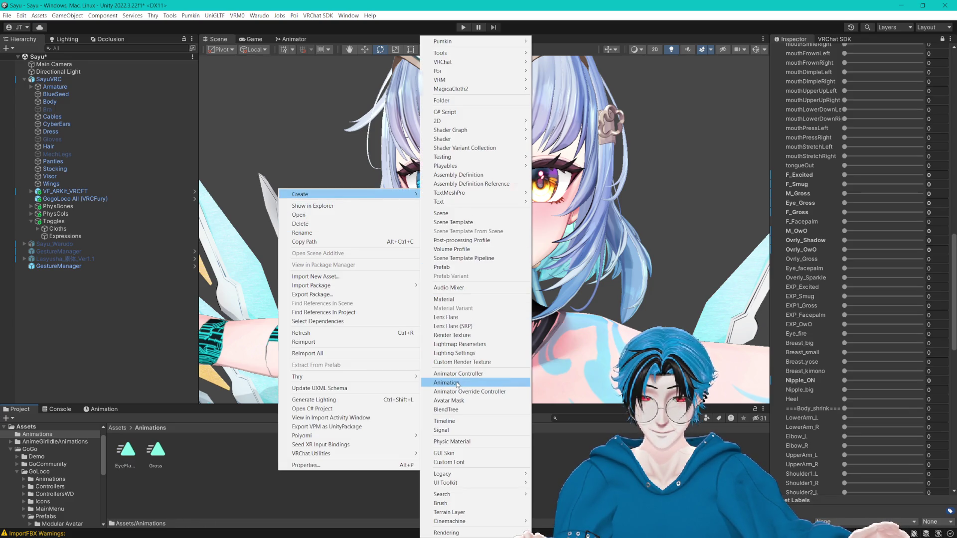
pyautogui.click(456, 383)
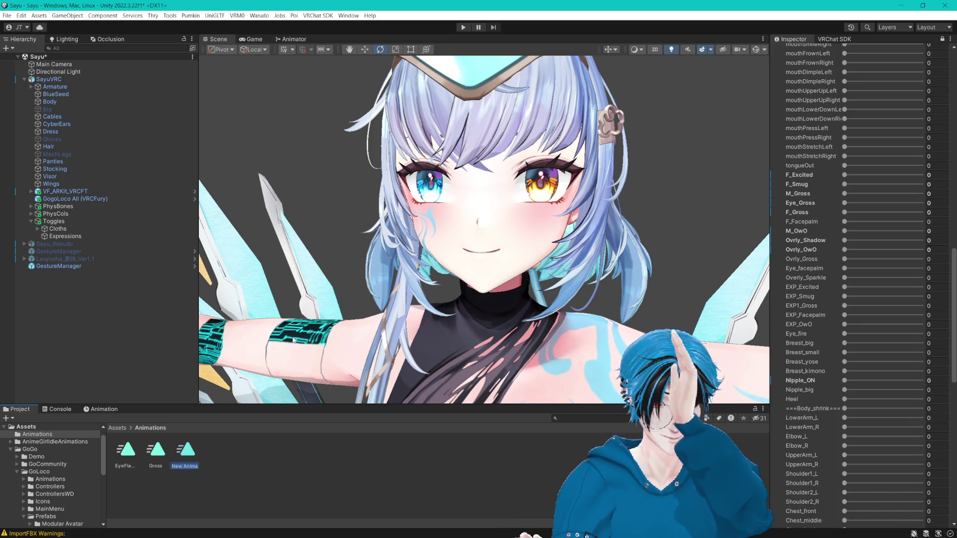
pyautogui.write('Sm')
pyautogui.press('Return')
pyautogui.hotkey('ctrl', 'd')
pyautogui.hotkey('ctrl', 'd')
pyautogui.hotkey('ctrl', 'd')
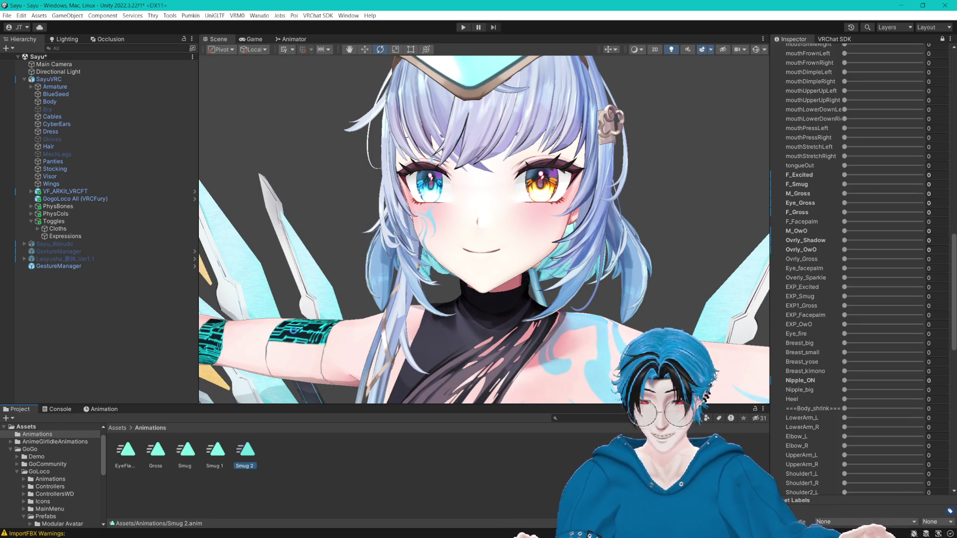
# - Rename the first two Smug copies to Excited and FacePalm
pyautogui.click(215, 468)
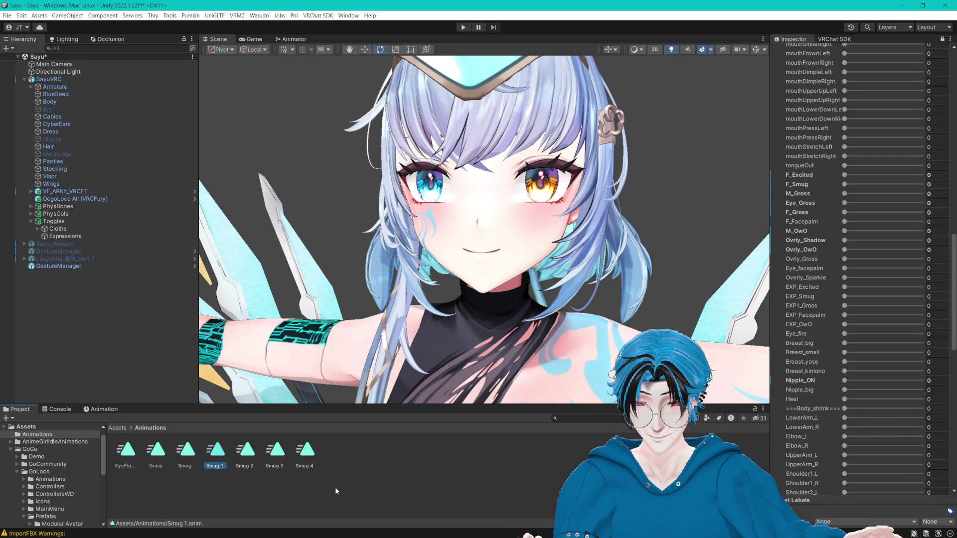
pyautogui.press('F2')
pyautogui.write('E')
pyautogui.press('Return')
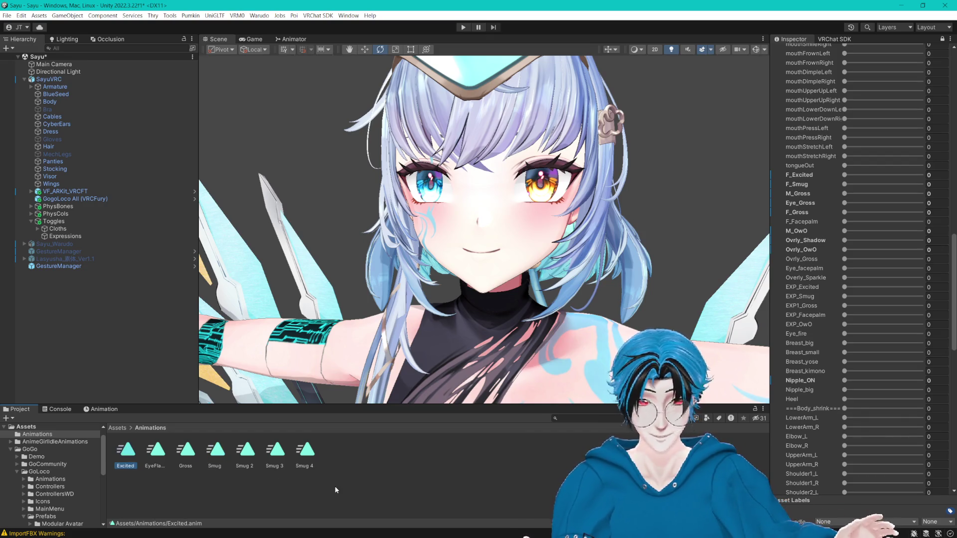
pyautogui.click(245, 456)
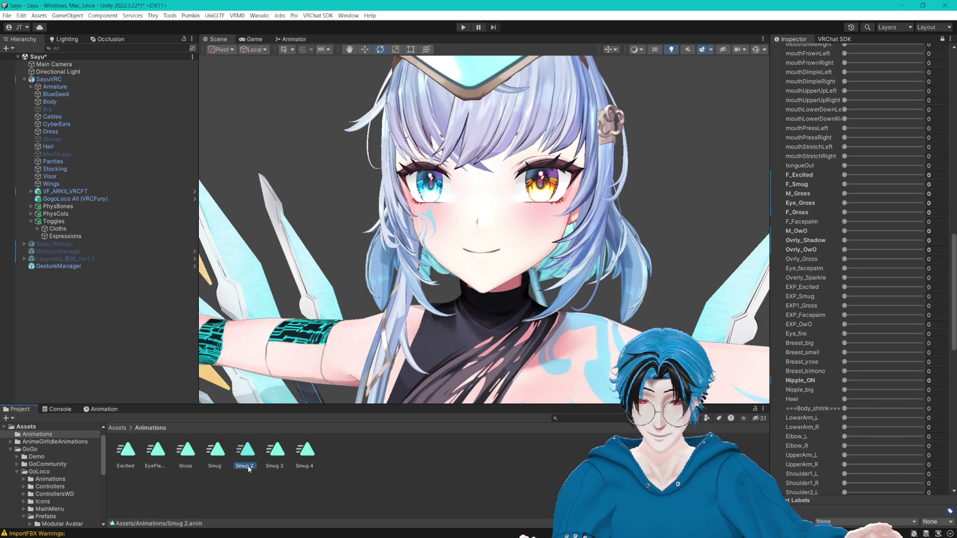
pyautogui.press('F2')
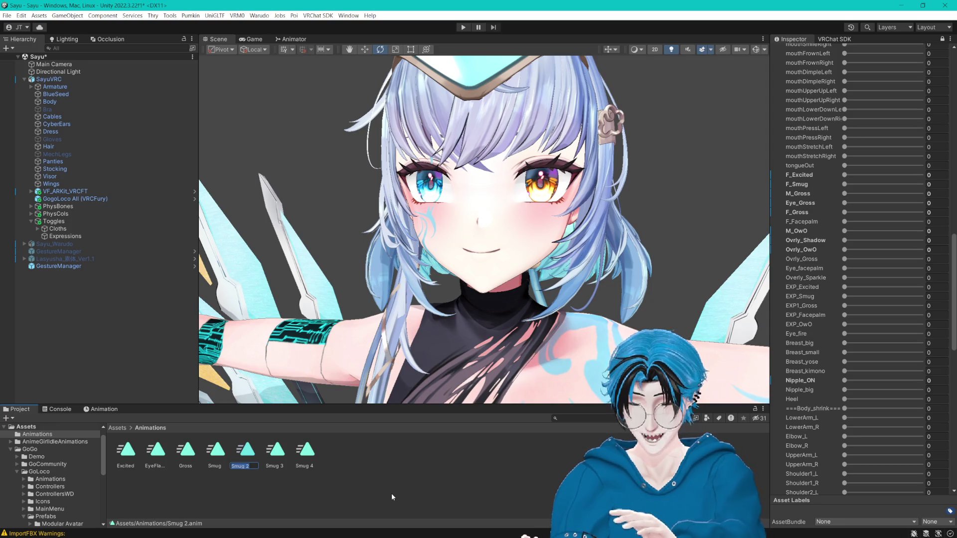
pyautogui.write('FacePalm')
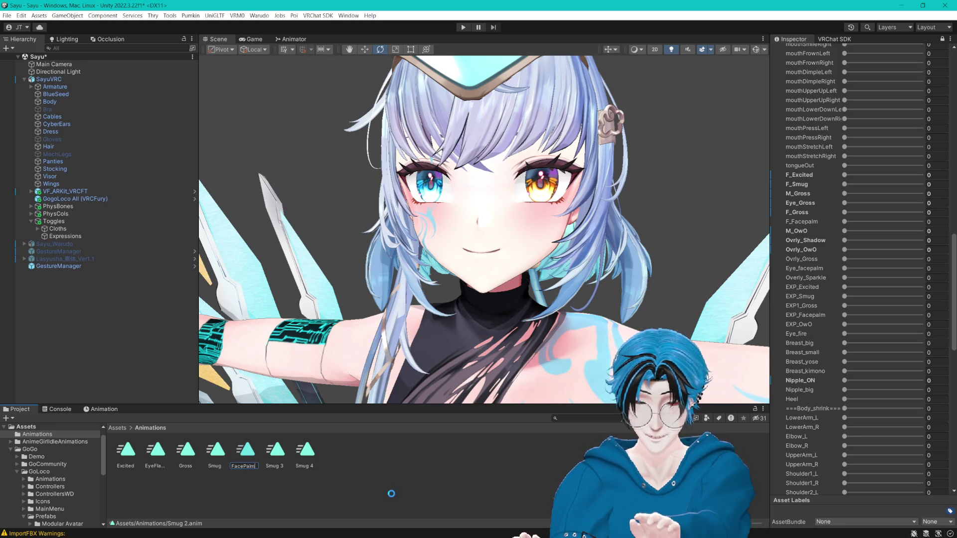
pyautogui.press('Return')
# - Rename the Smug 3 and Smug 4 clips to OwO and Sparkle
pyautogui.click(276, 467)
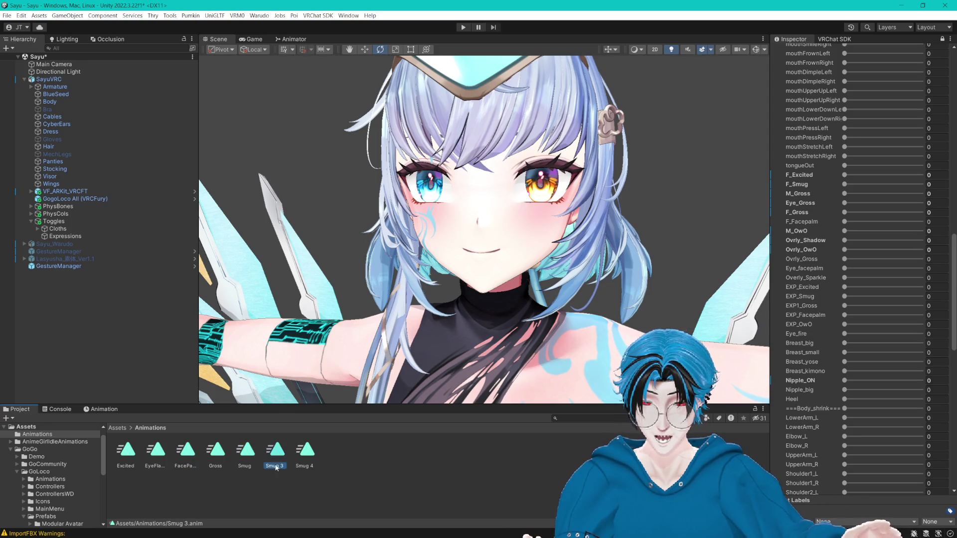
pyautogui.press('F2')
pyautogui.write('OwO')
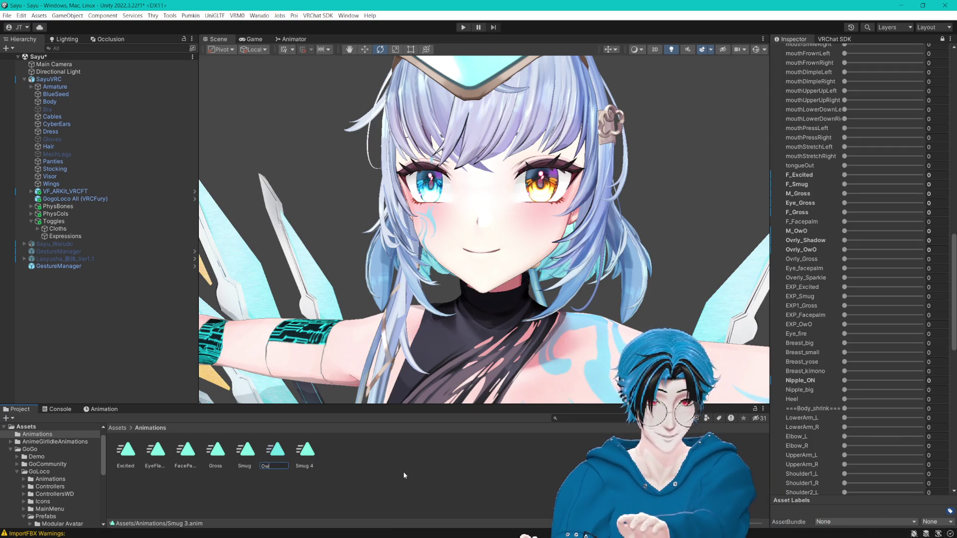
pyautogui.press('Return')
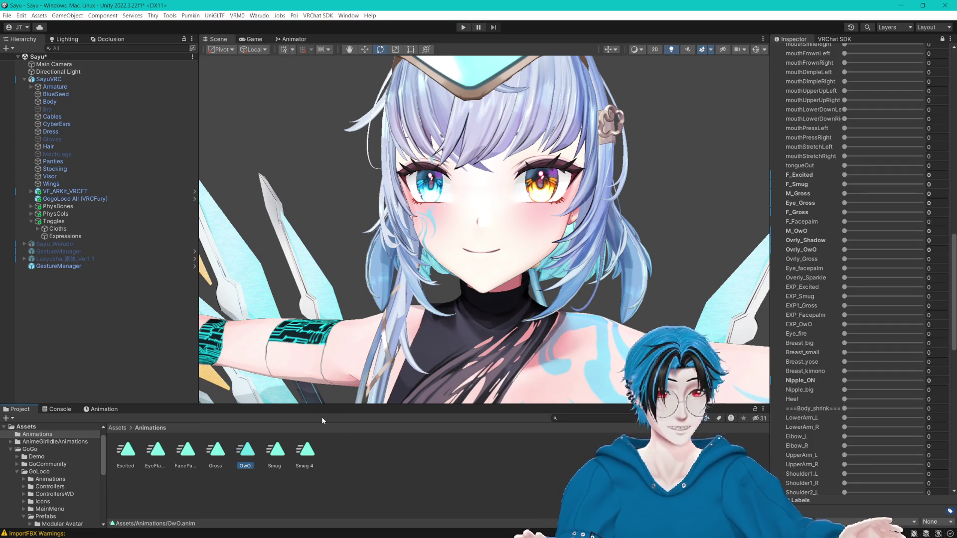
pyautogui.click(304, 464)
pyautogui.press('F2')
pyautogui.write('Sparkle')
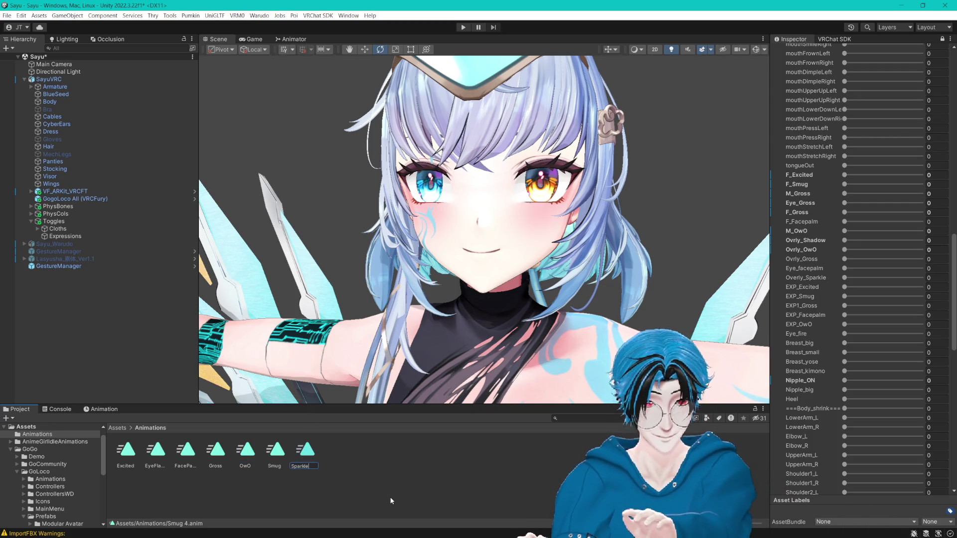
pyautogui.press('Return')
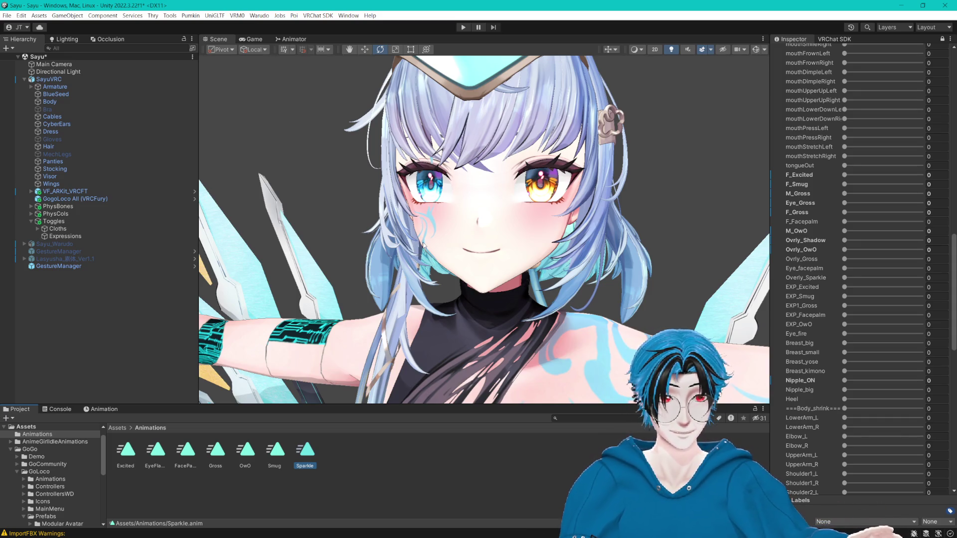
# - Select the Expressions object and expand its VRCFury toggle settings
pyautogui.click(369, 459)
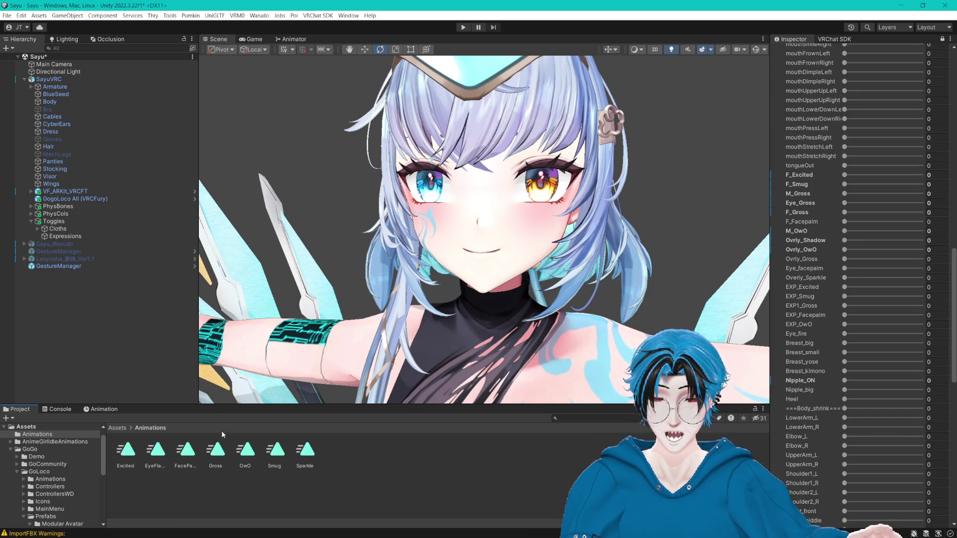
pyautogui.click(71, 237)
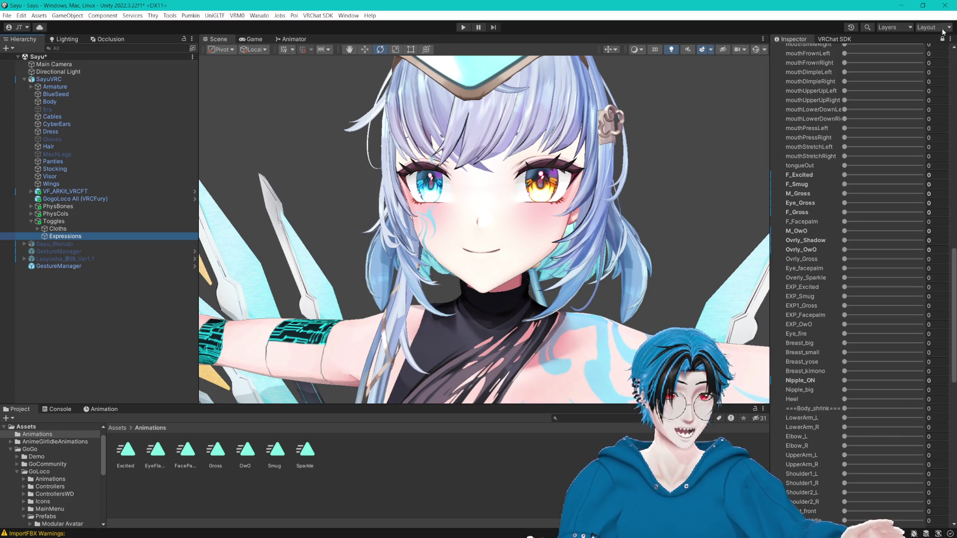
pyautogui.click(903, 179)
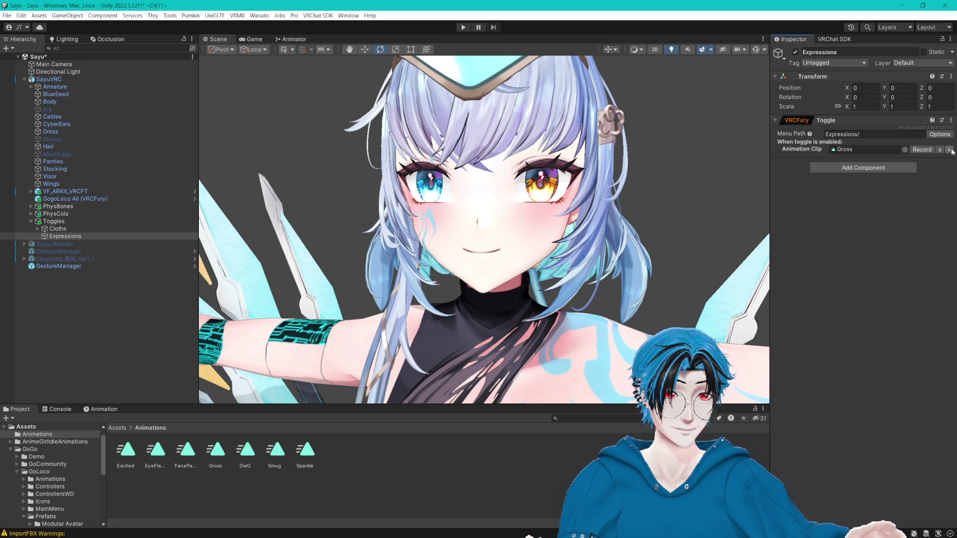
# - Set the toggle's menu path name to Gross and enable the exclusive tag Exp
pyautogui.click(889, 133)
pyautogui.write('Gr')
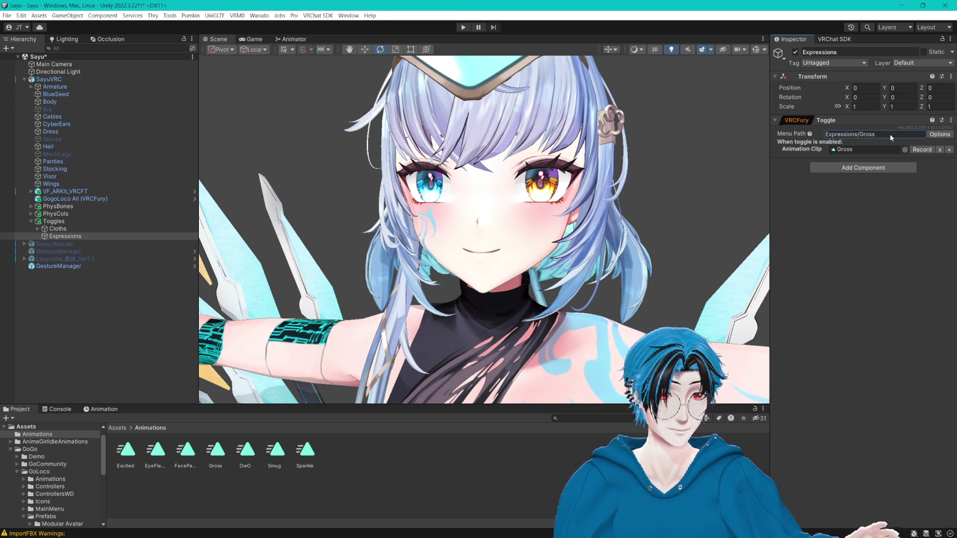
pyautogui.write('oss')
pyautogui.click(932, 135)
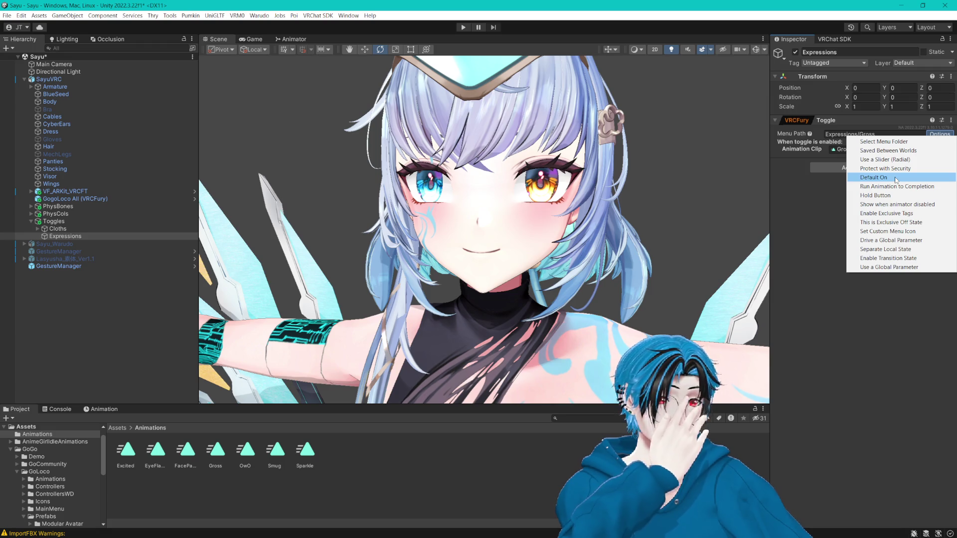
pyautogui.click(879, 213)
pyautogui.click(836, 142)
pyautogui.write('E')
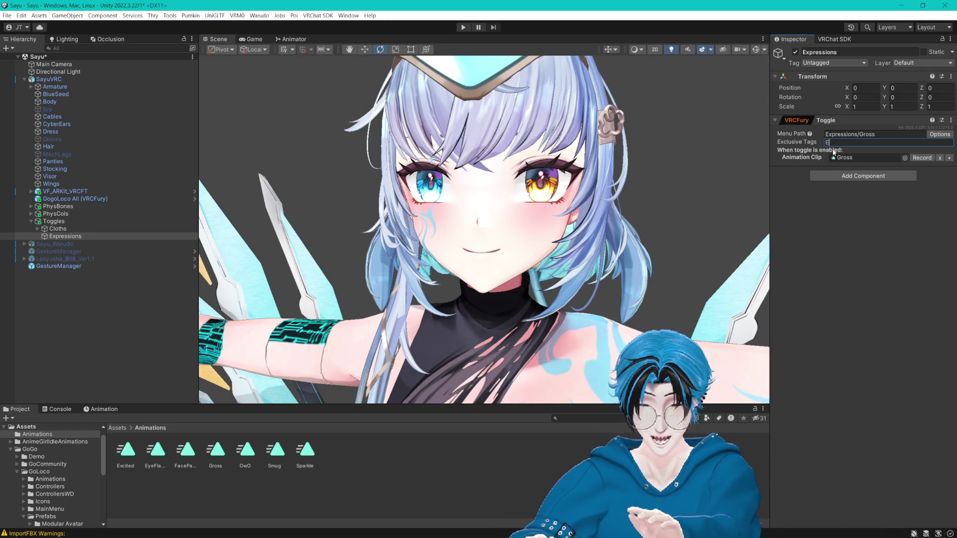
pyautogui.write('xp')
pyautogui.press('Return')
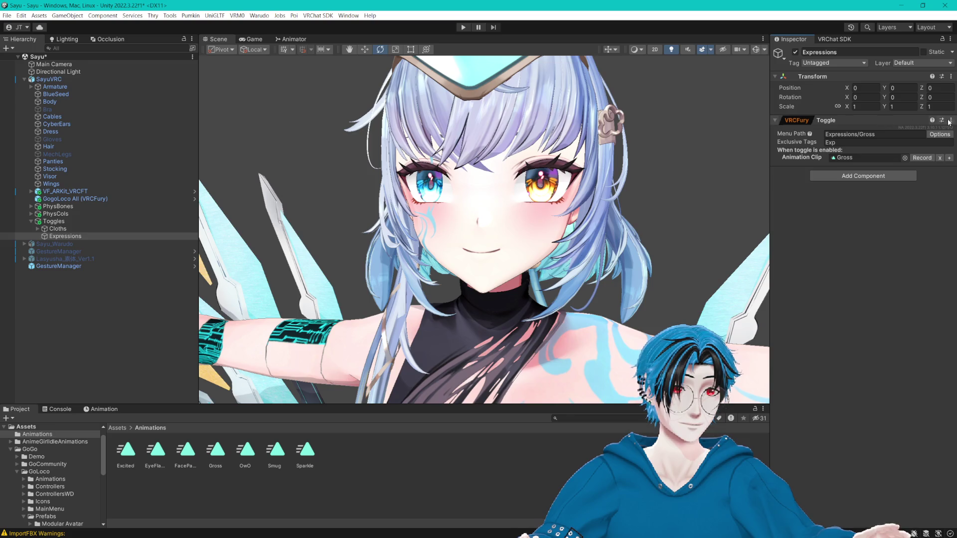
# - Look through the toggle's context menu and extra options, then bring up the action types
pyautogui.click(950, 121)
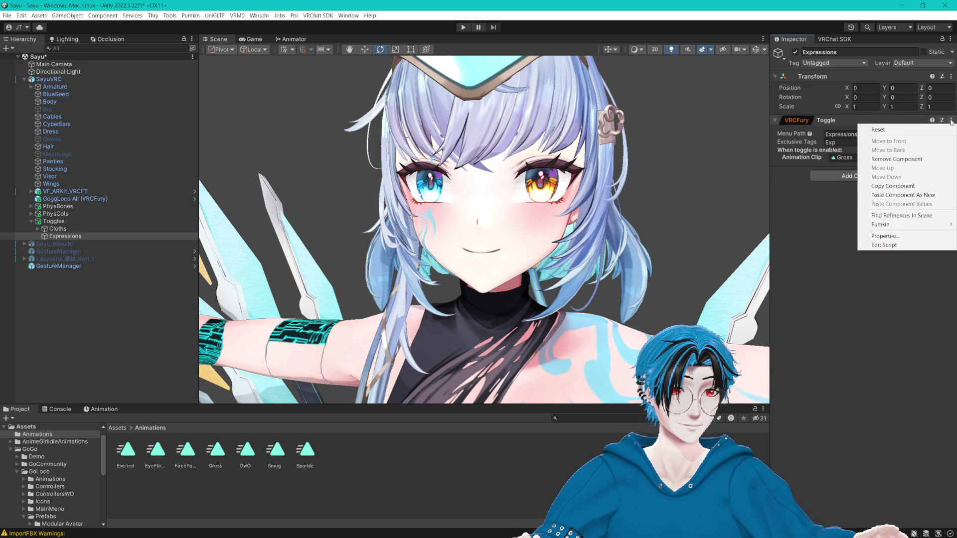
pyautogui.click(891, 184)
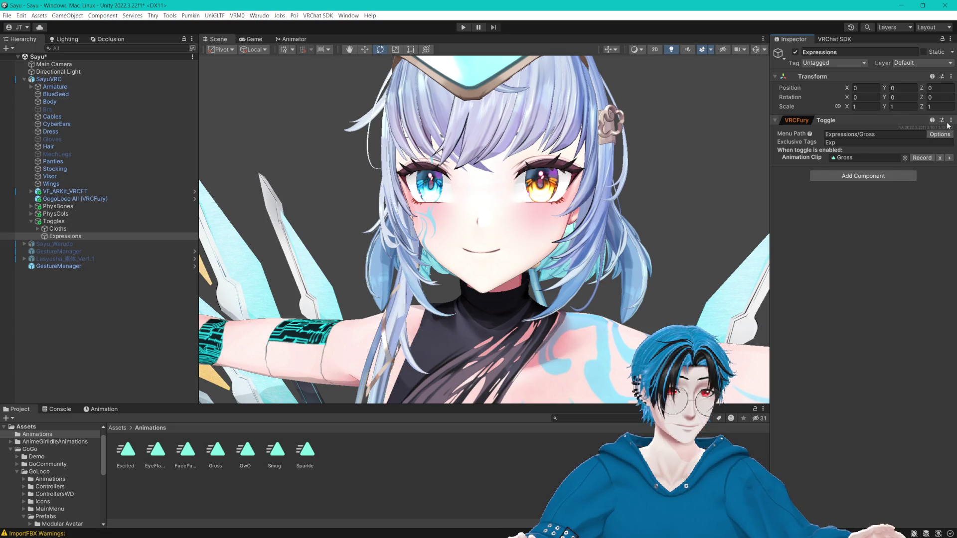
pyautogui.click(950, 122)
pyautogui.click(811, 230)
pyautogui.click(939, 134)
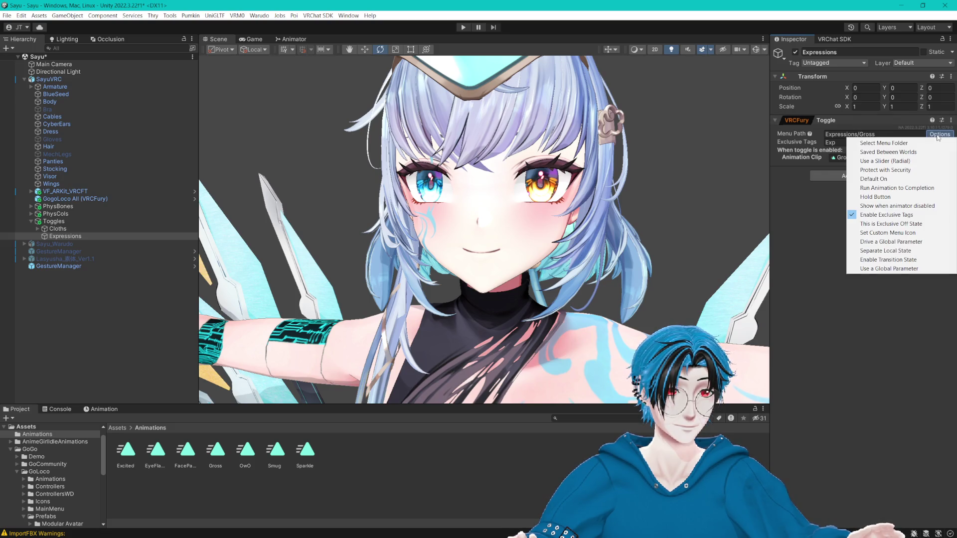
pyautogui.click(938, 136)
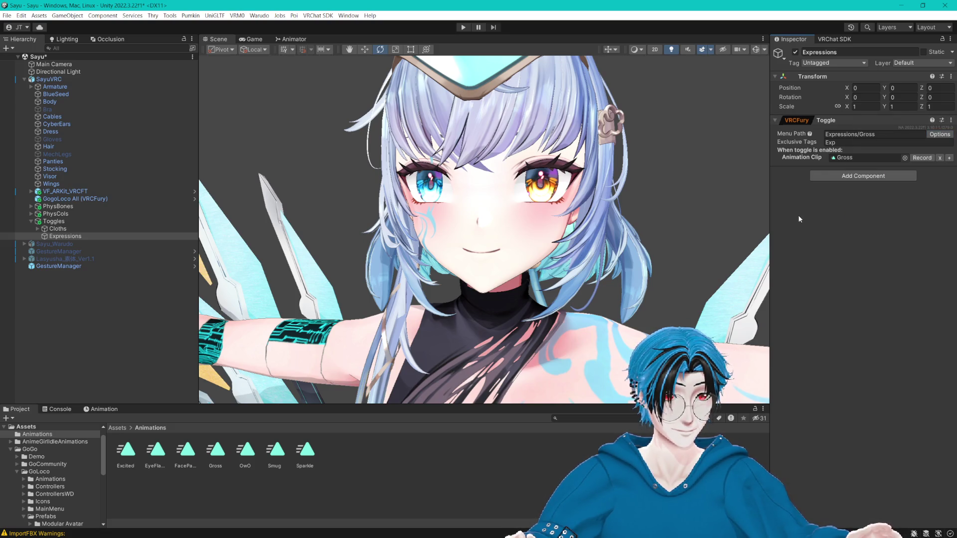
pyautogui.click(949, 158)
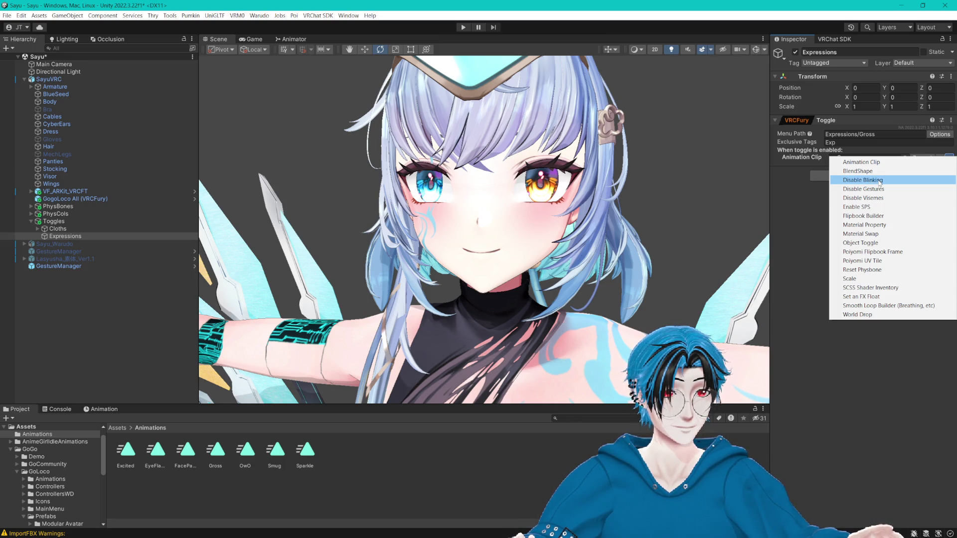
# - Add Disable Blinking to the Gross toggle, then copy and paste the toggle as a new component
pyautogui.click(879, 180)
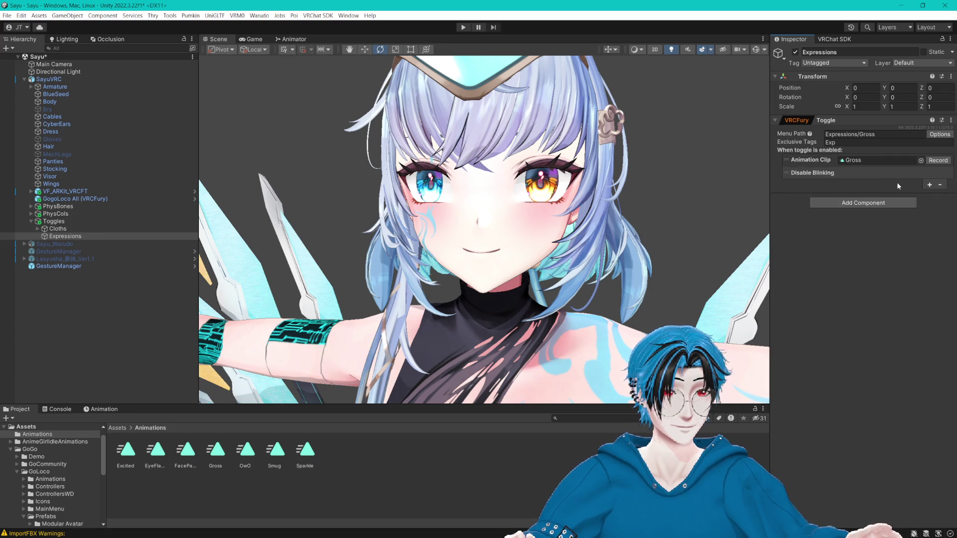
pyautogui.click(951, 120)
pyautogui.click(935, 149)
pyautogui.click(951, 120)
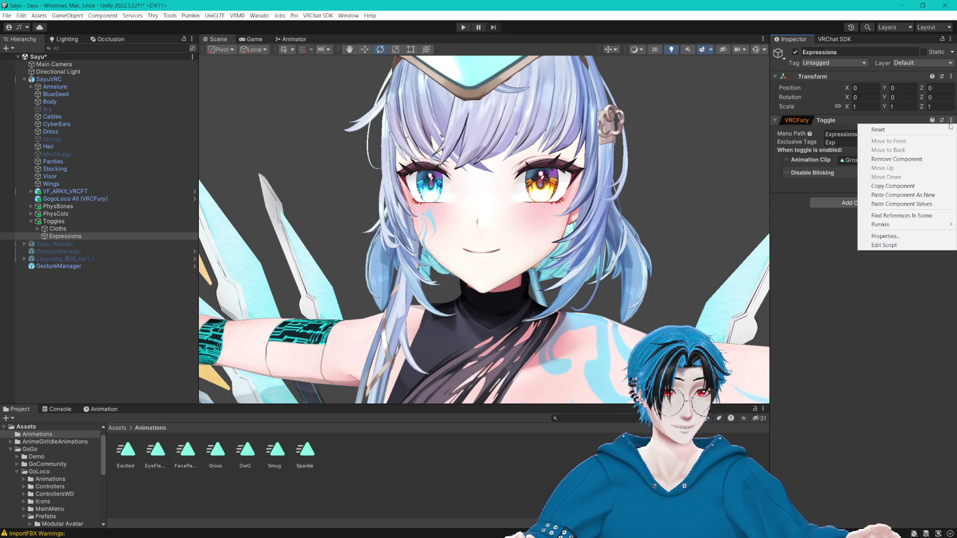
pyautogui.click(905, 195)
# - Rename the new toggle's path to Expressions/Excited and assign it the Excited clip
pyautogui.click(877, 212)
pyautogui.doubleClick(877, 212)
pyautogui.write('Excited')
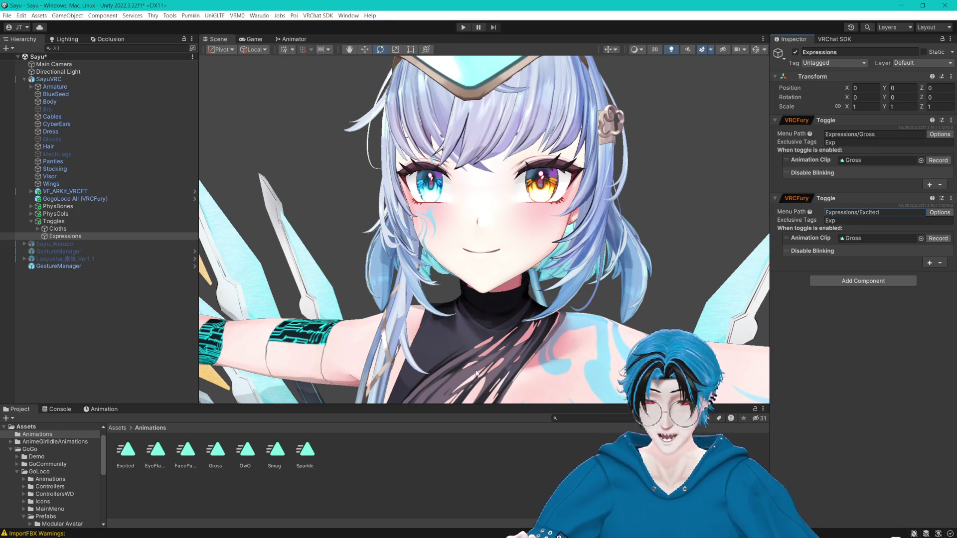
pyautogui.moveTo(140, 458)
pyautogui.mouseDown()
pyautogui.moveTo(498, 324)
pyautogui.moveTo(871, 220)
pyautogui.moveTo(877, 238)
pyautogui.mouseUp()
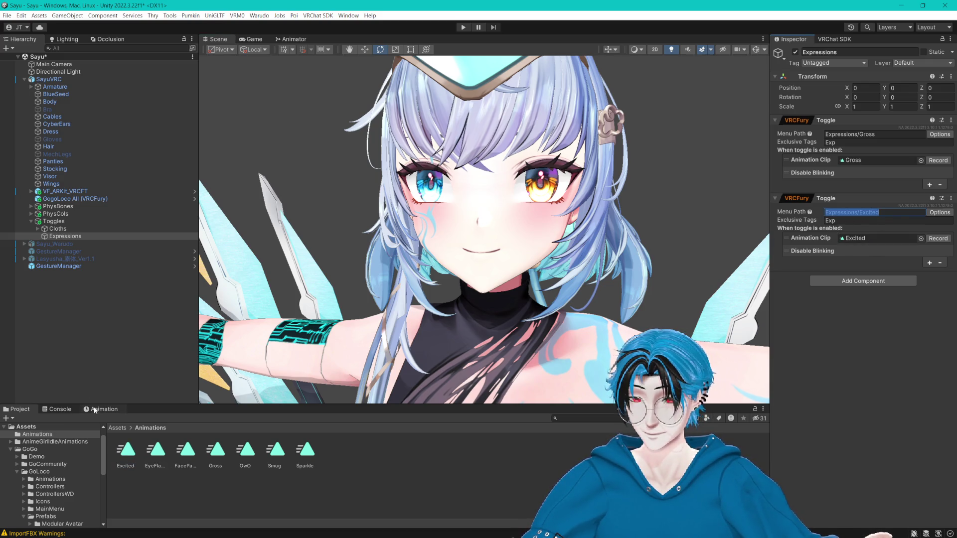
# - Record the Excited clip with the Body's EXP_Excited blendshape set to 100
pyautogui.click(937, 238)
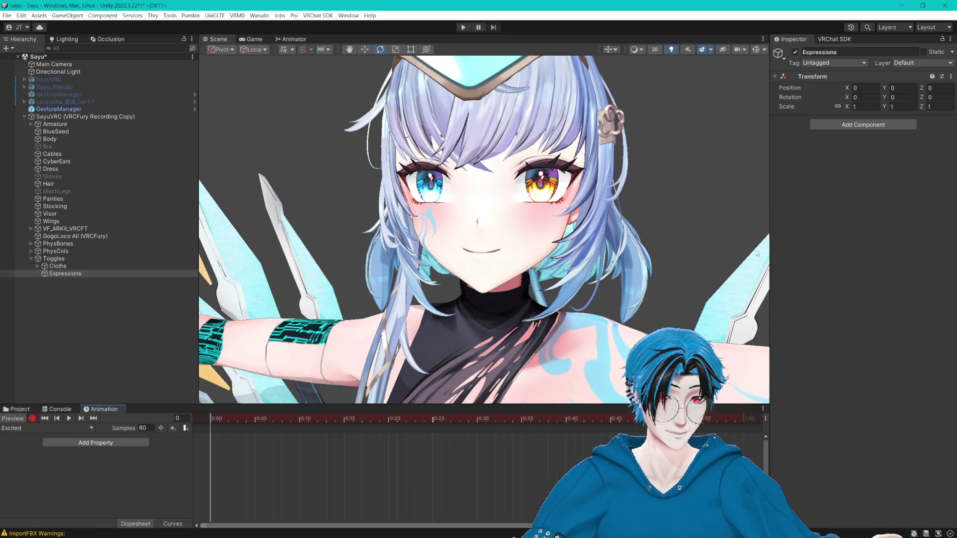
pyautogui.click(50, 139)
pyautogui.scroll(-20, 824, 253)
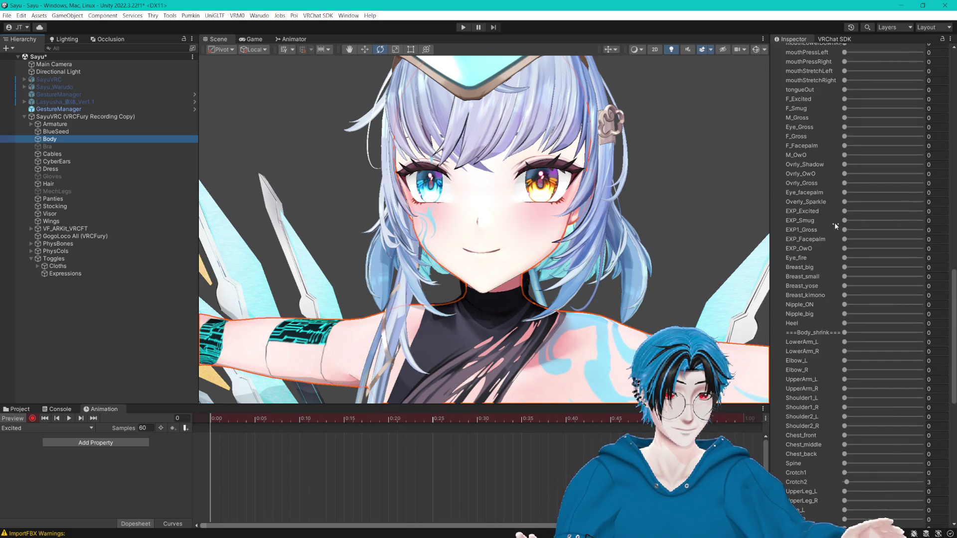
pyautogui.moveTo(845, 213); pyautogui.dragTo(939, 218)
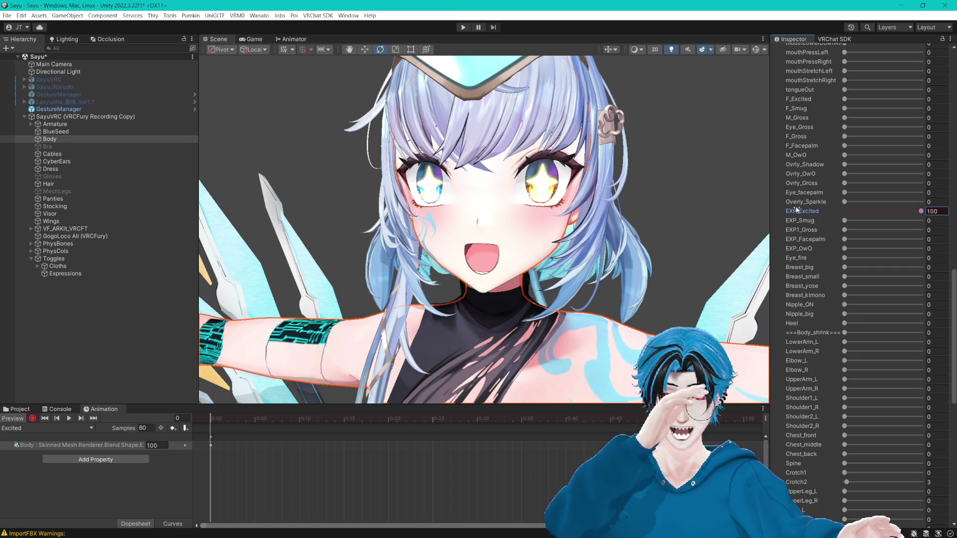
# - Stop the Excited recording and make the Excited toggle also disable visemes
pyautogui.moveTo(357, 404); pyautogui.dragTo(335, 389)
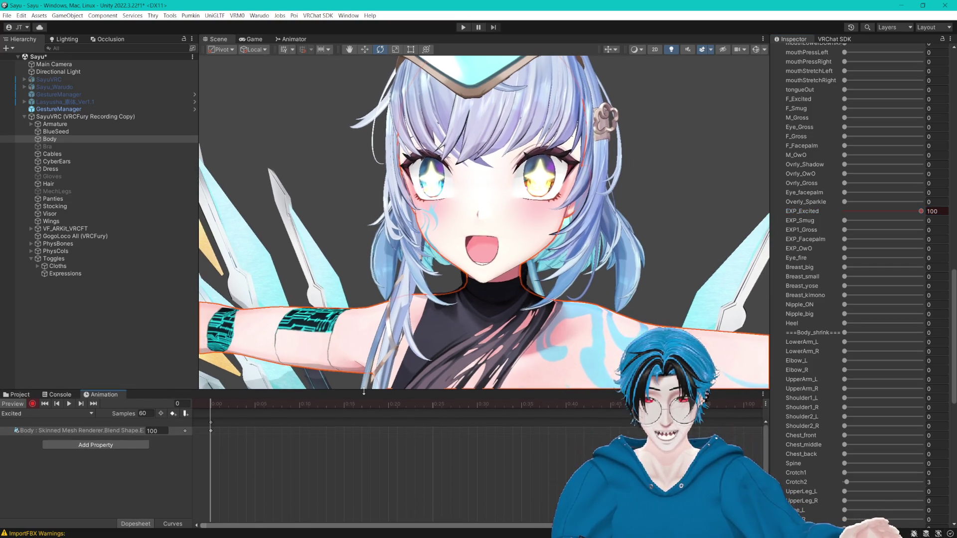
pyautogui.click(21, 394)
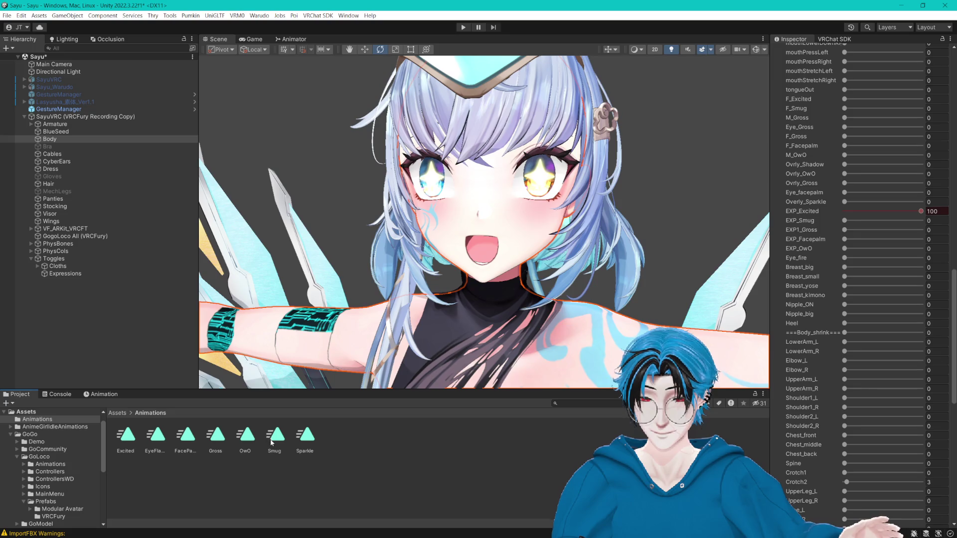
pyautogui.click(128, 436)
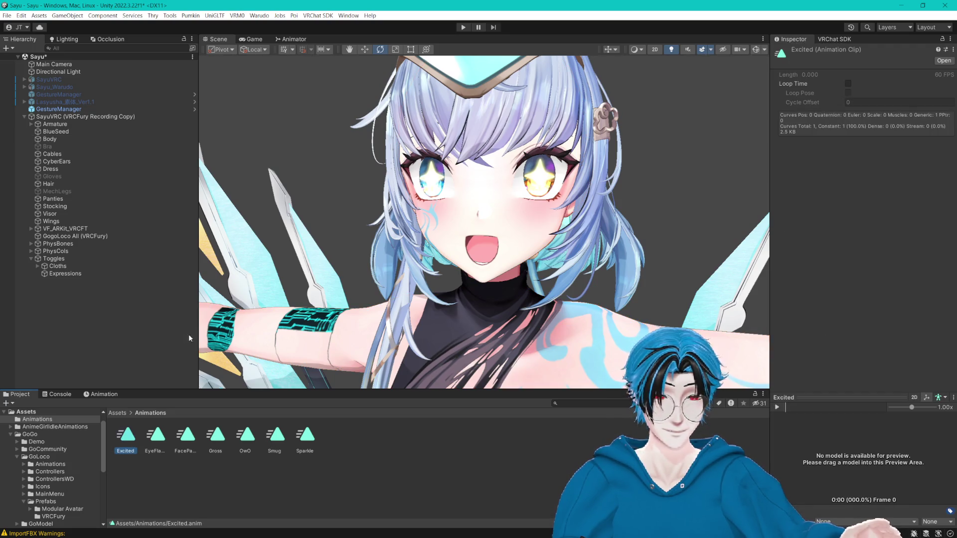
pyautogui.click(71, 277)
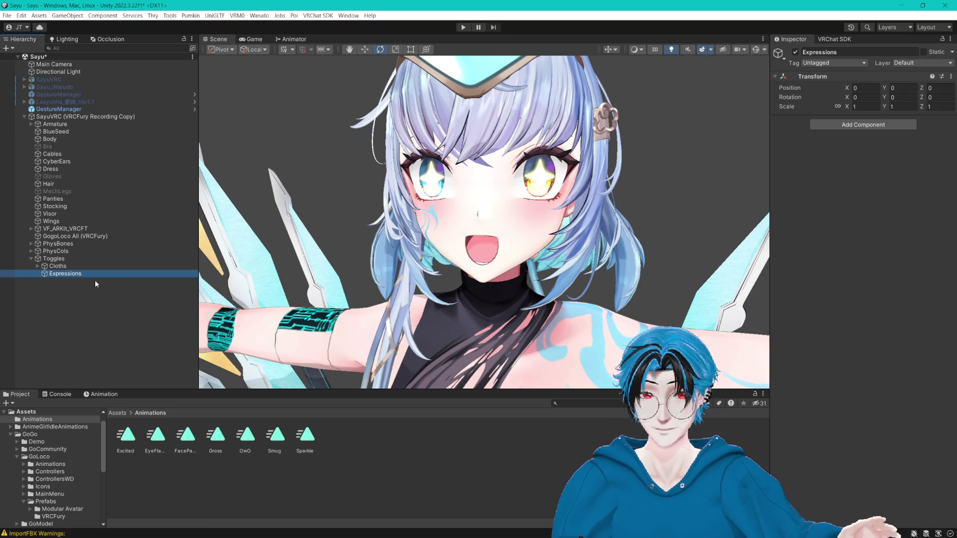
pyautogui.click(101, 394)
pyautogui.click(19, 405)
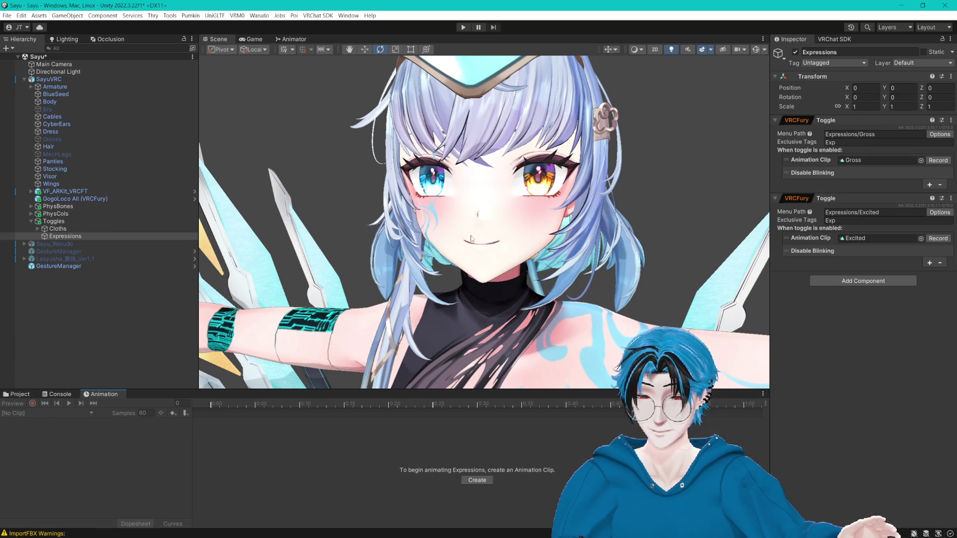
pyautogui.click(929, 262)
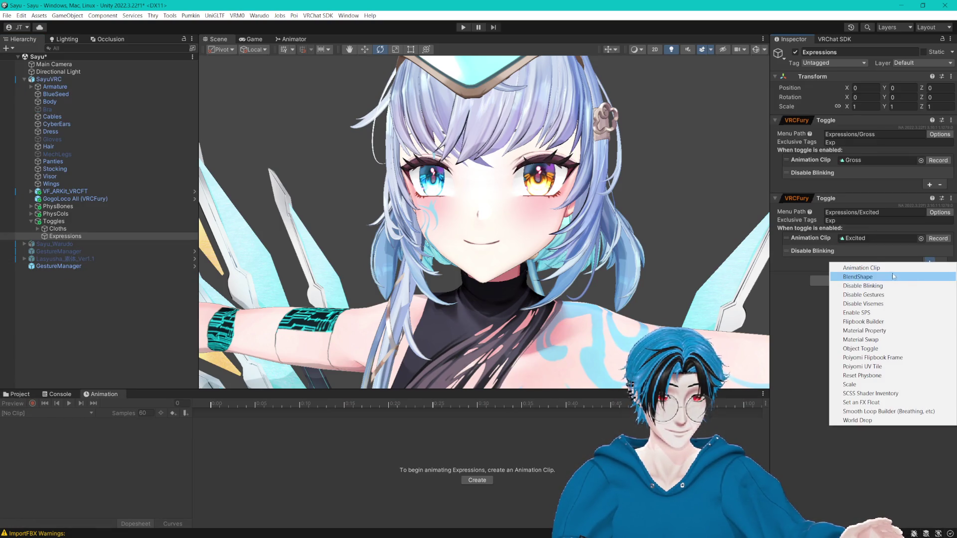
pyautogui.click(871, 303)
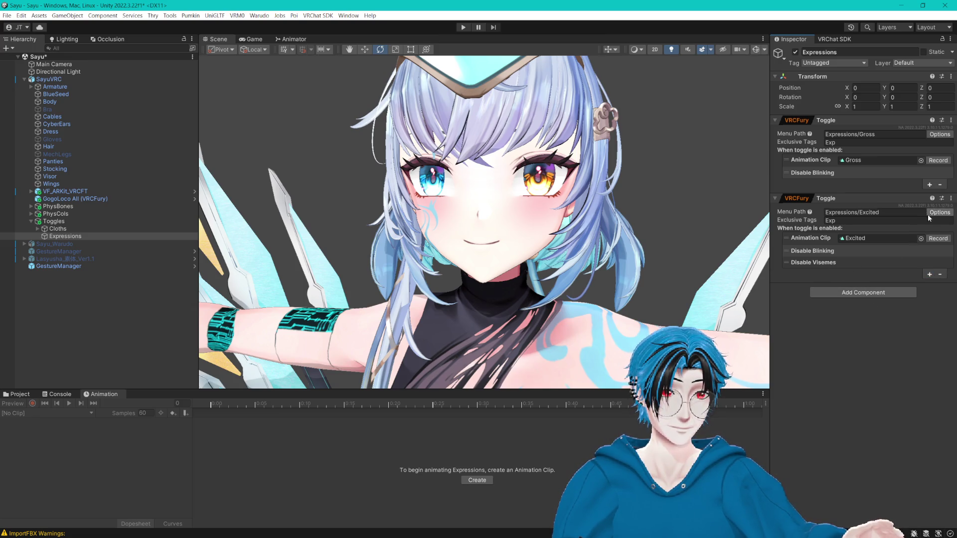
# - Copy the Excited toggle and paste it as a new third toggle component
pyautogui.click(951, 198)
pyautogui.click(891, 257)
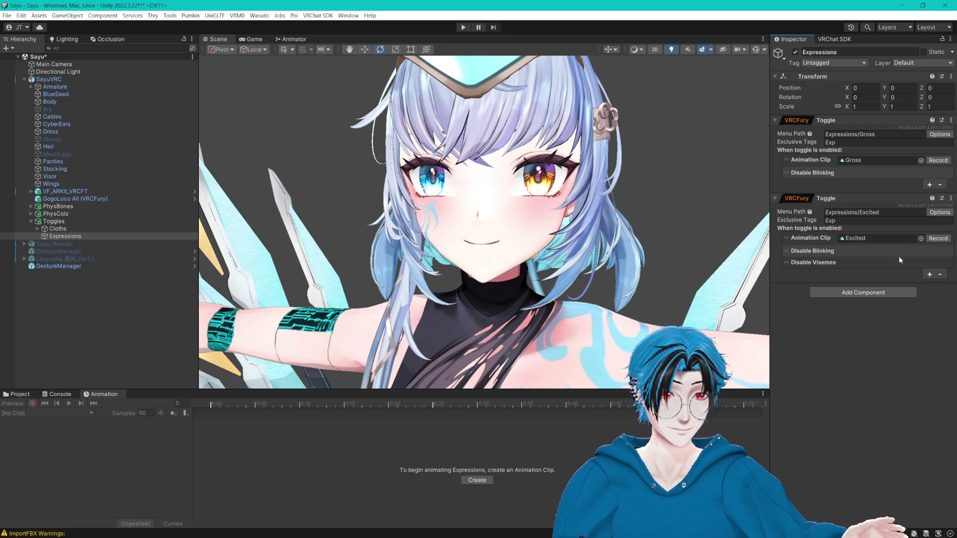
pyautogui.click(951, 198)
pyautogui.click(892, 264)
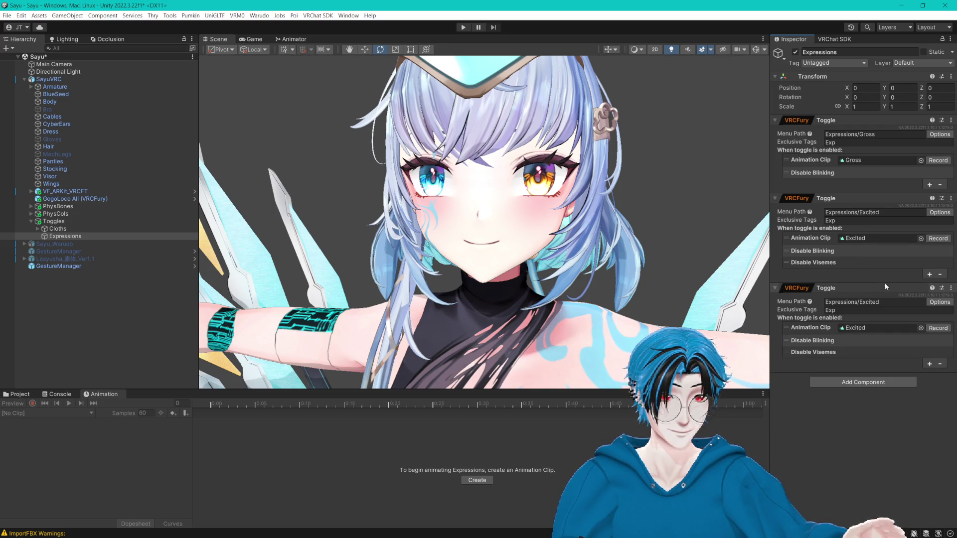
# - Assign the Smug clip to the third toggle, rename its path to Expressions/Smug, and start recording
pyautogui.click(19, 394)
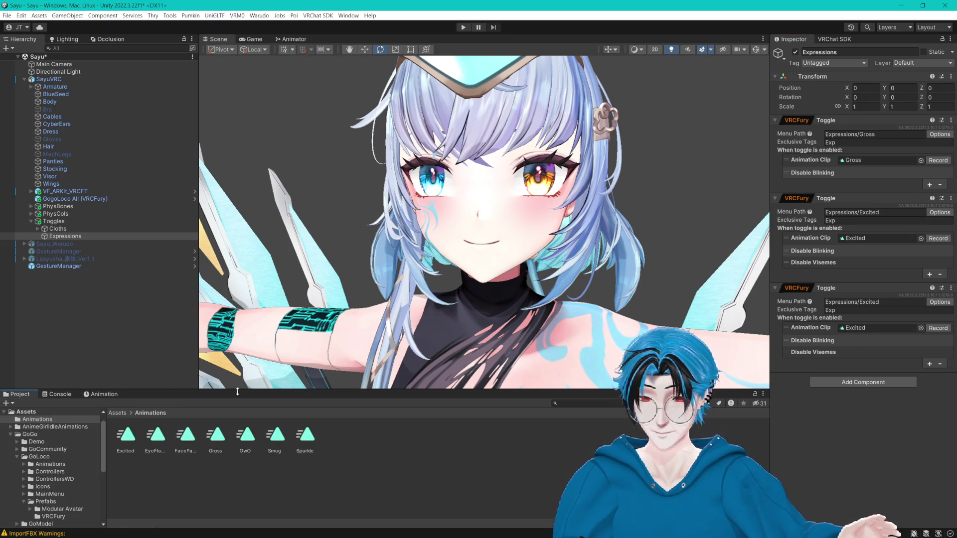
pyautogui.click(869, 327)
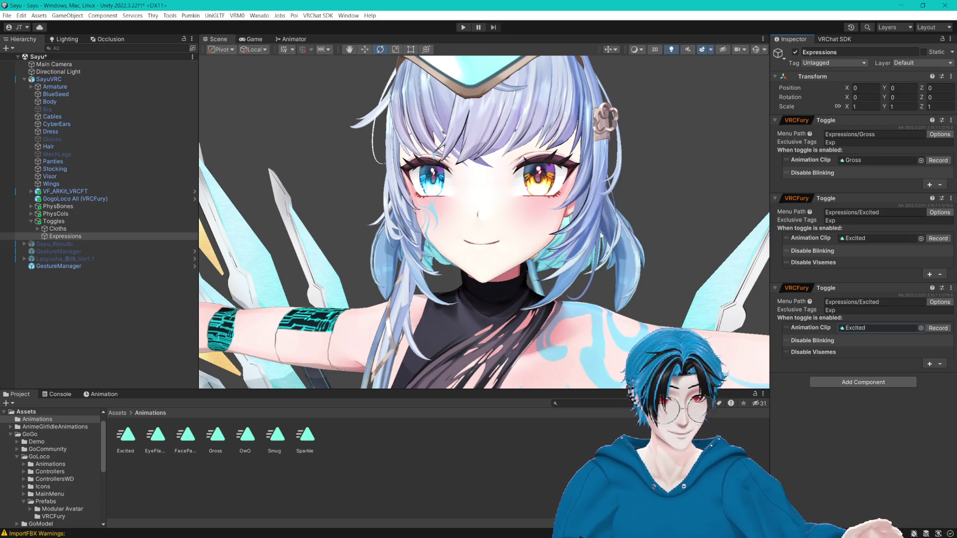
pyautogui.moveTo(273, 438); pyautogui.dragTo(846, 328)
pyautogui.doubleClick(869, 302)
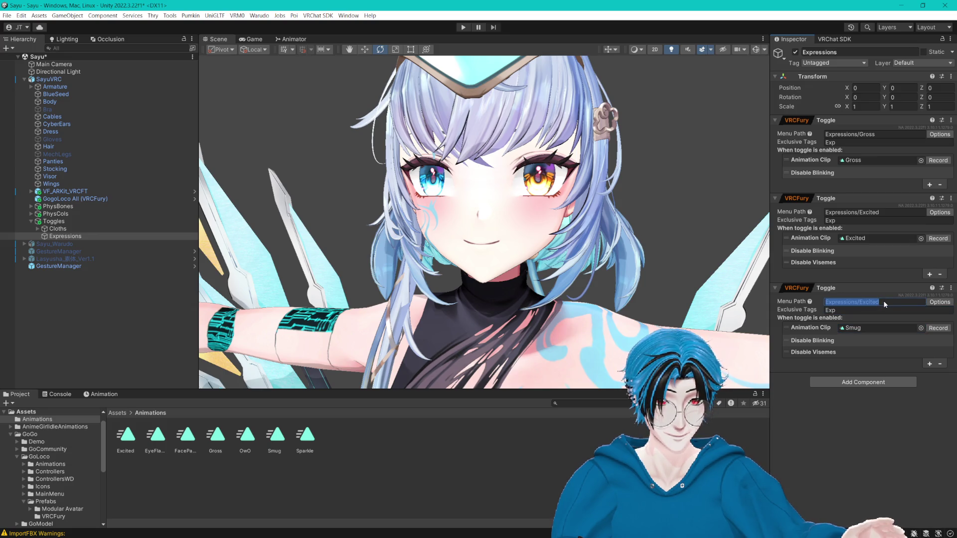
pyautogui.write('Smug')
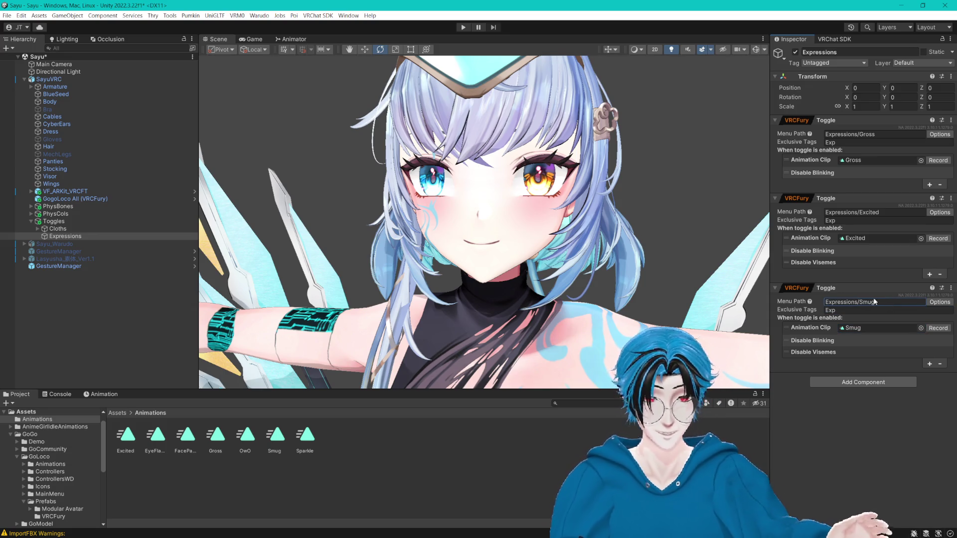
pyautogui.click(936, 328)
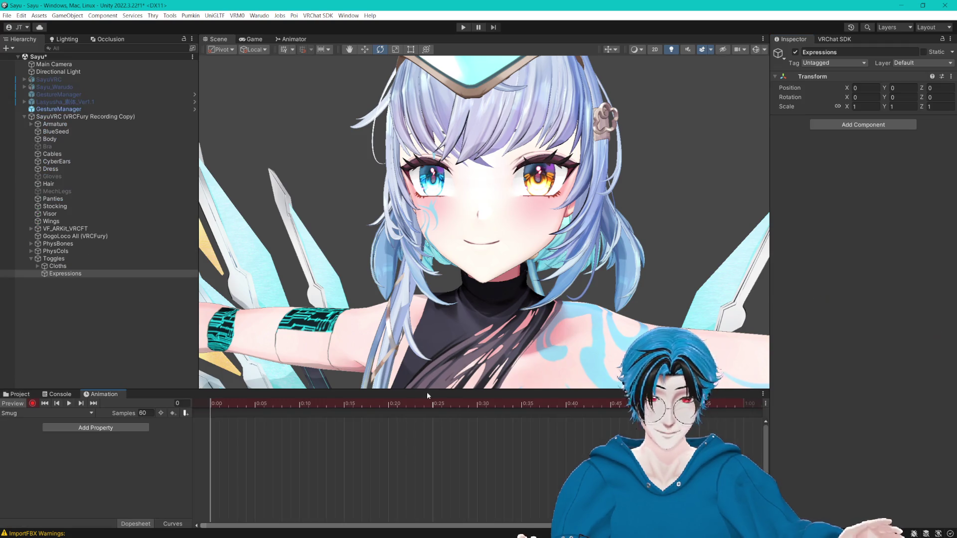
# - After testing F_Smug, key the Body's EXP_Smug blendshape at 100 and stop recording
pyautogui.click(58, 140)
pyautogui.scroll(-5, 828, 283)
pyautogui.scroll(-5, 830, 295)
pyautogui.moveTo(844, 397); pyautogui.dragTo(948, 404)
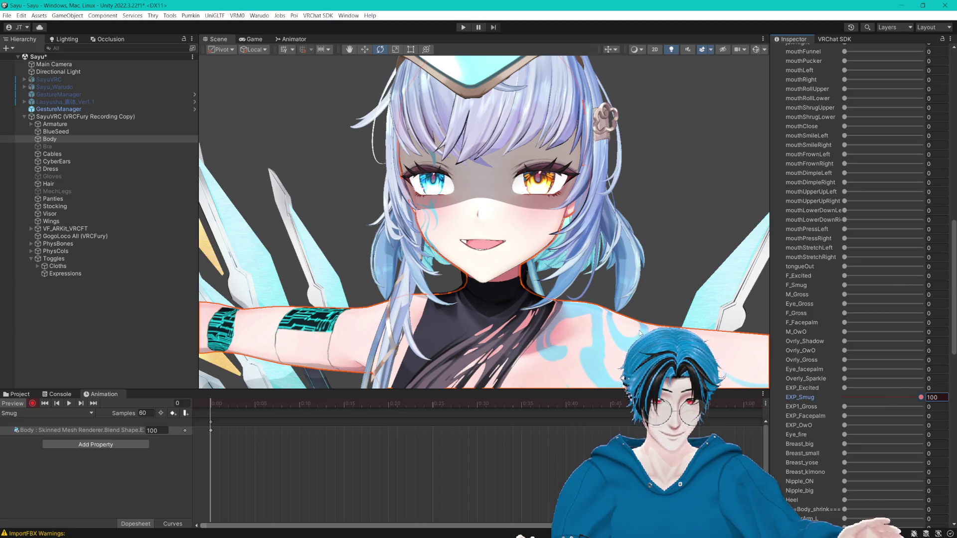
pyautogui.moveTo(636, 327); pyautogui.dragTo(646, 307)
pyautogui.hotkey('ctrl', 'z')
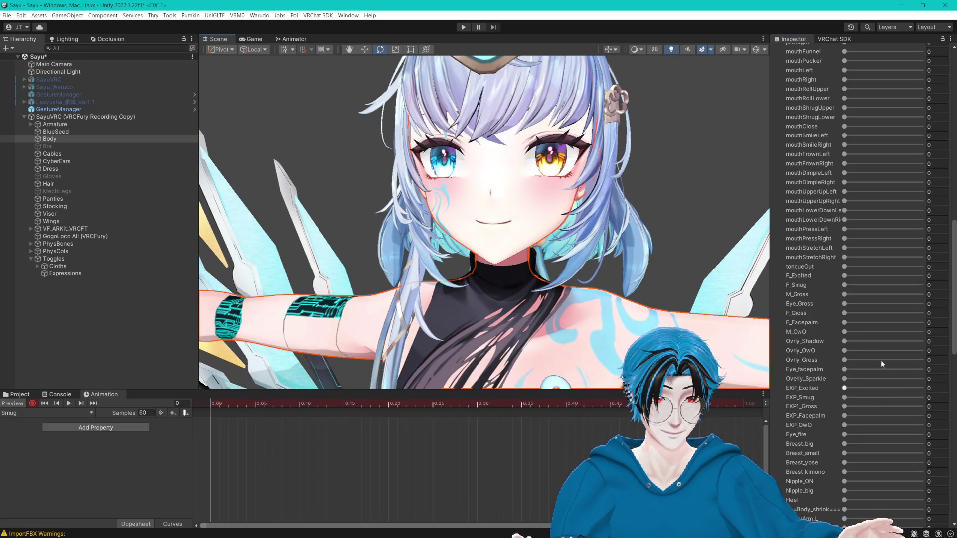
pyautogui.moveTo(847, 285); pyautogui.dragTo(926, 285)
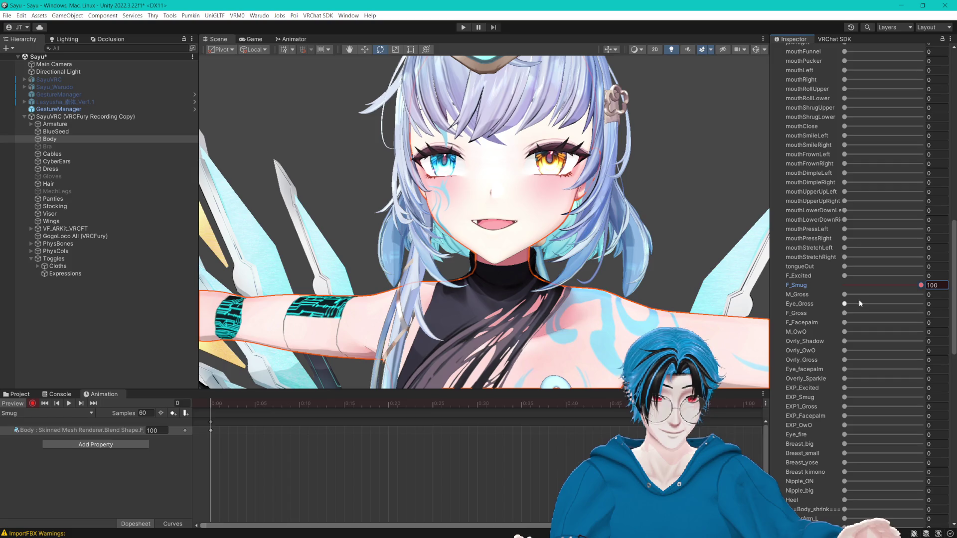
pyautogui.hotkey('ctrl', 'z')
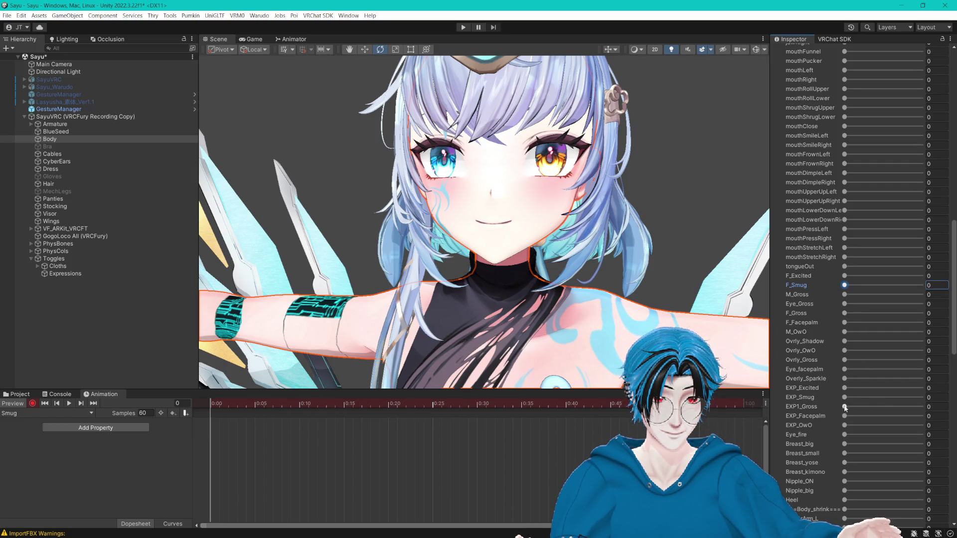
pyautogui.moveTo(847, 397); pyautogui.dragTo(922, 397)
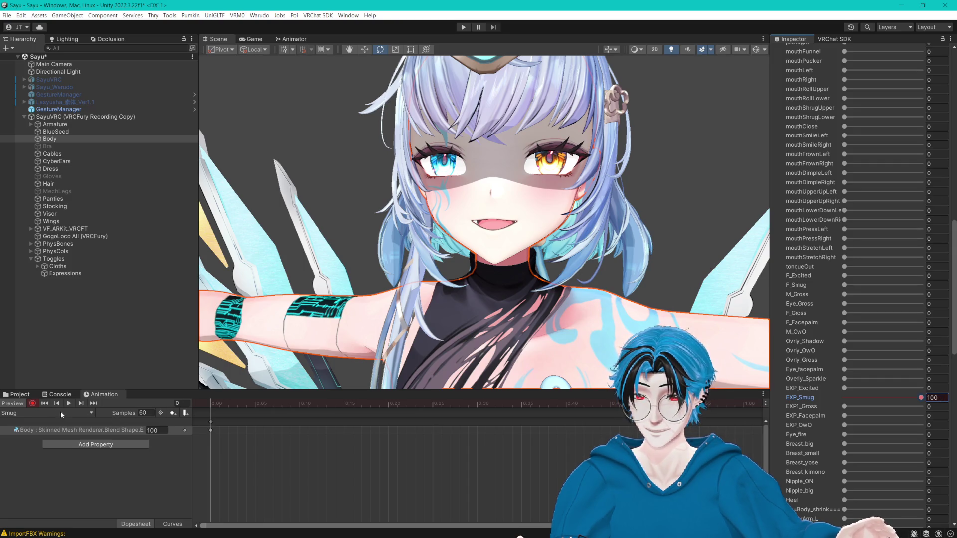
pyautogui.click(32, 403)
pyautogui.click(19, 394)
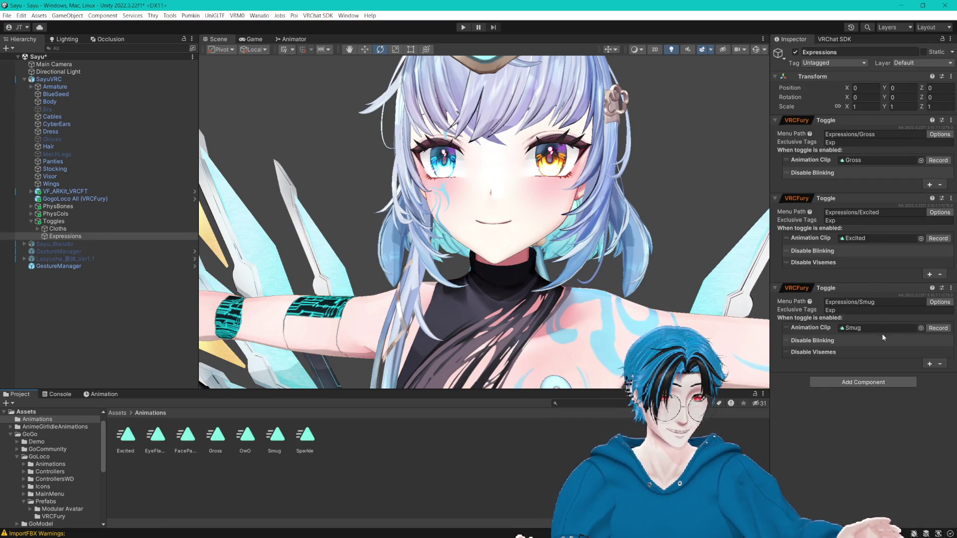
# - Remove Disable Visemes from the Smug toggle and save the scene with Ctrl+S
pyautogui.rightClick(841, 349)
pyautogui.click(874, 376)
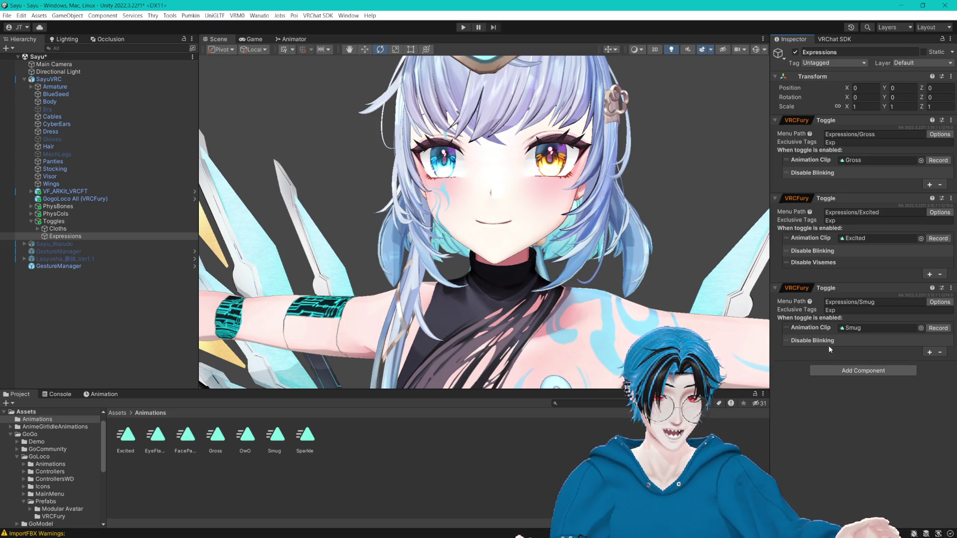
pyautogui.hotkey('ctrl', 's')
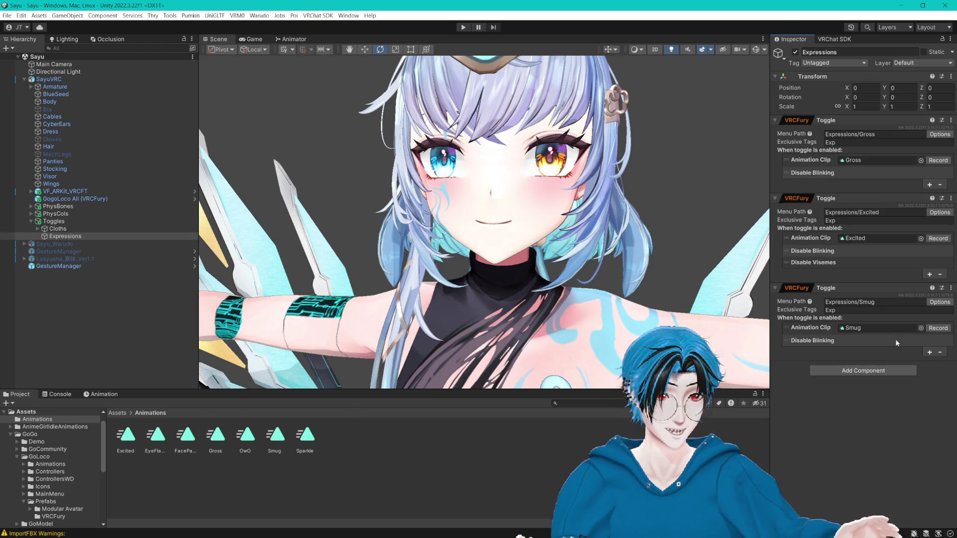
pyautogui.click(950, 292)
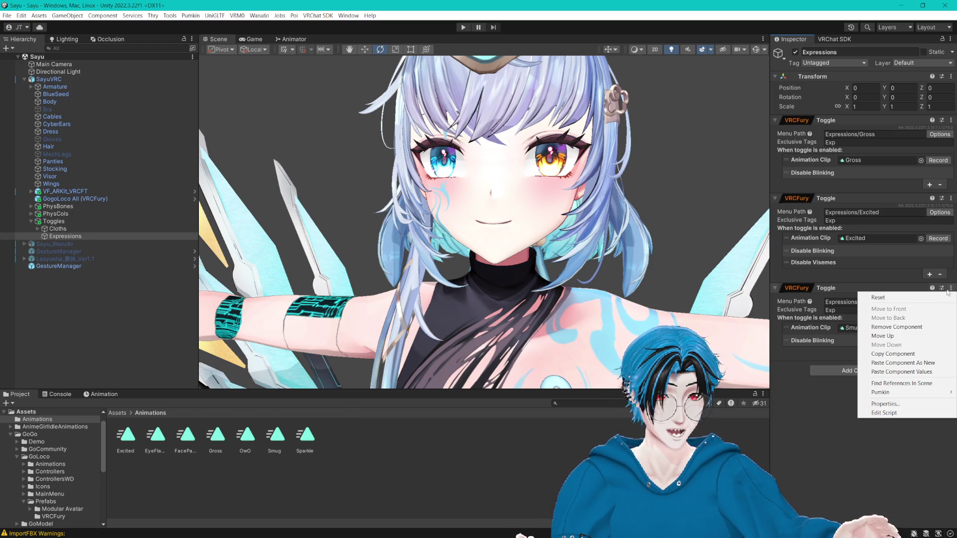
# - Paste two new toggles and assign them the OwO and FacePalm clips
pyautogui.click(899, 364)
pyautogui.moveTo(245, 434); pyautogui.dragTo(861, 406)
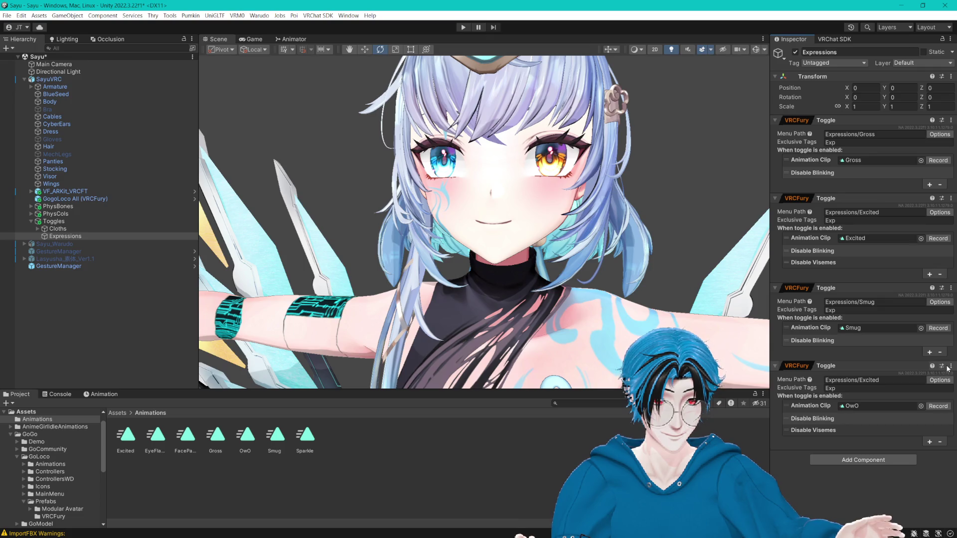
pyautogui.click(947, 368)
pyautogui.click(899, 442)
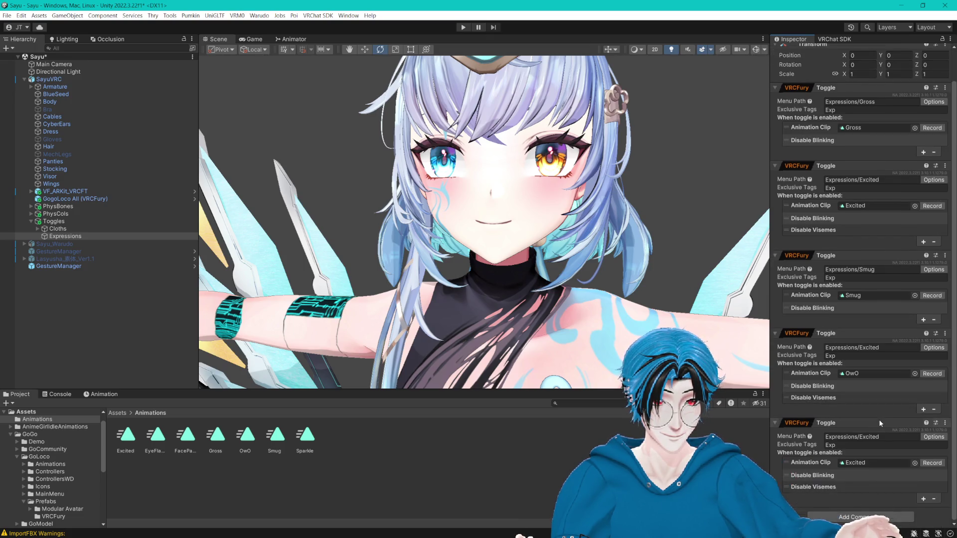
pyautogui.moveTo(185, 435); pyautogui.dragTo(884, 468)
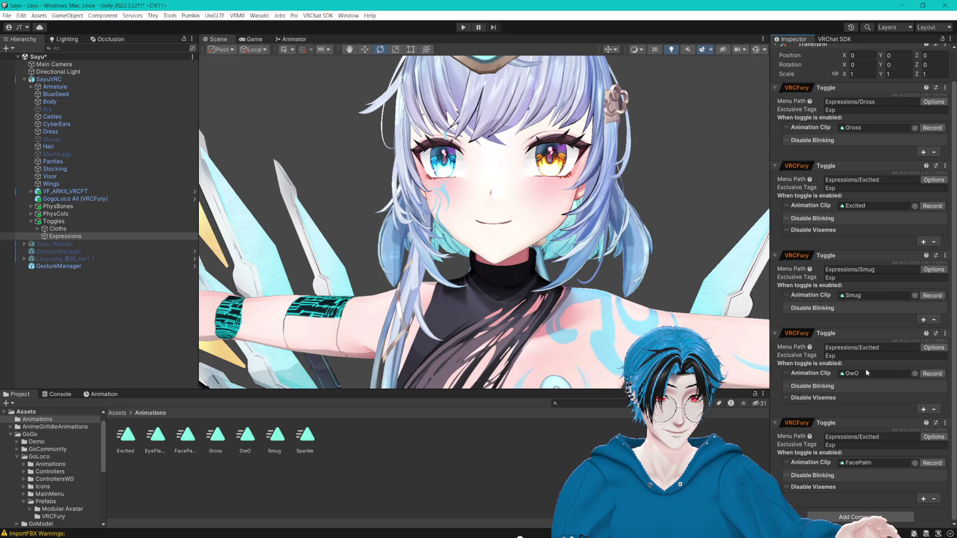
# - Set their menu paths to Expressions/OwO and Expressions/FacePalm, then start recording OwO
pyautogui.click(867, 347)
pyautogui.write('Expressions/O')
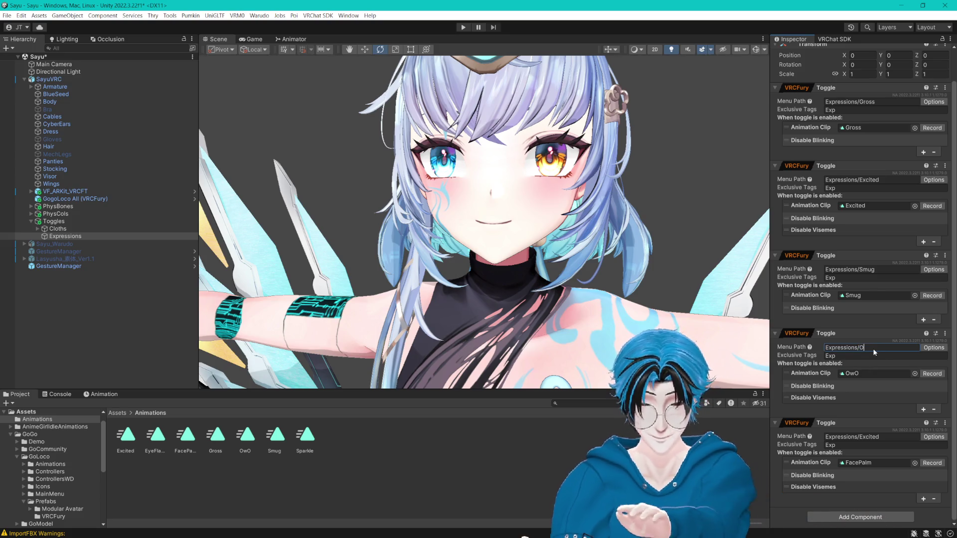
pyautogui.write('wO')
pyautogui.click(873, 437)
pyautogui.write('Expressions/FacePalm')
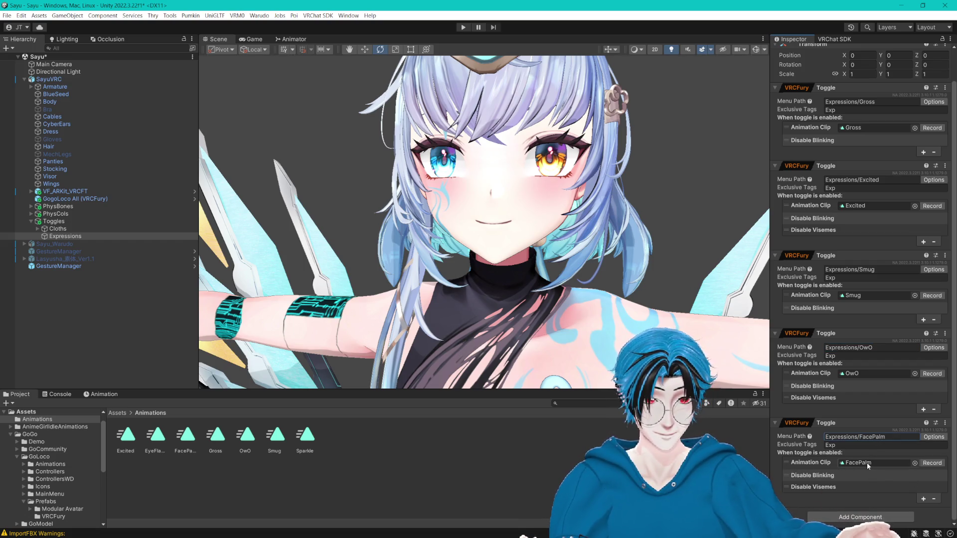
pyautogui.click(931, 374)
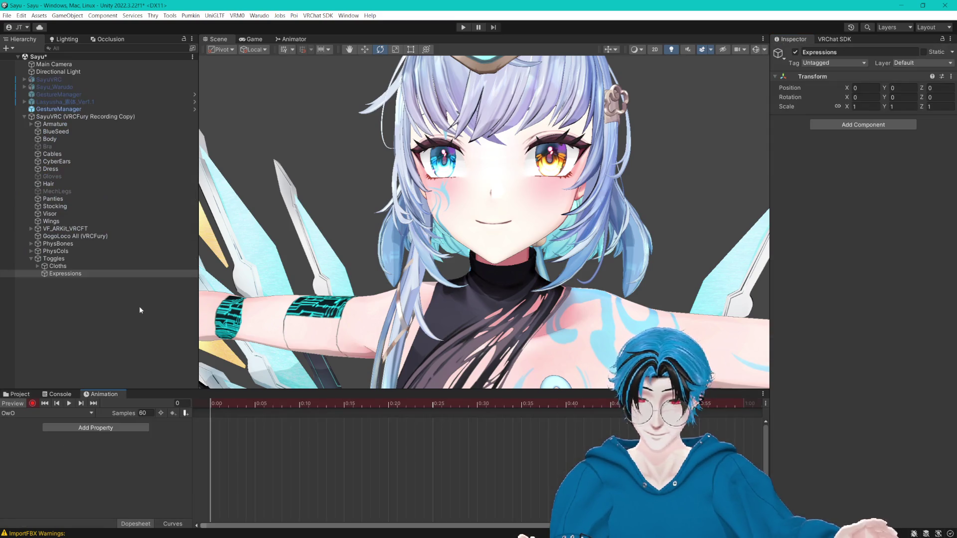
# - Set the Body's EXP_OwO blendshape to 100 and turn Preview off to finish recording
pyautogui.click(47, 139)
pyautogui.press('f')
pyautogui.scroll(5, 596, 257)
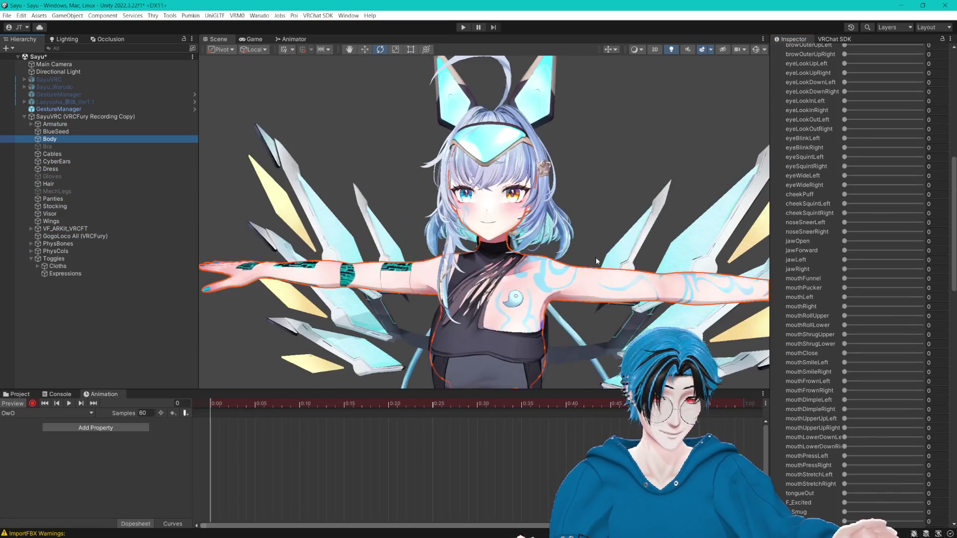
pyautogui.scroll(-15, 829, 274)
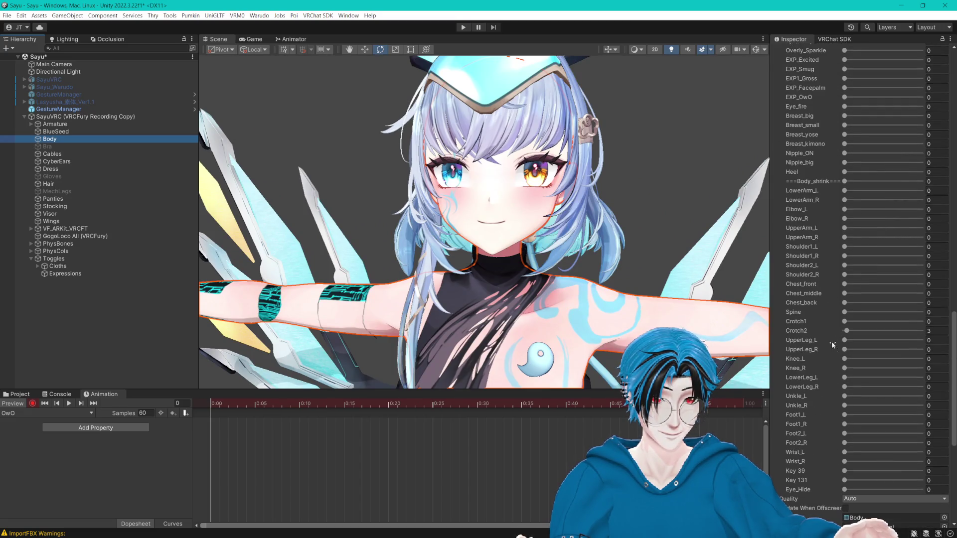
pyautogui.scroll(5, 831, 377)
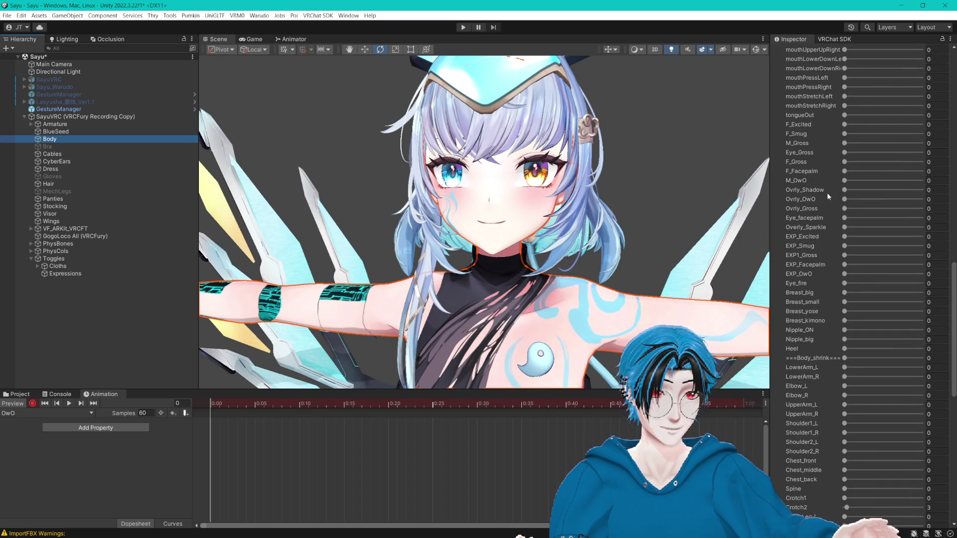
pyautogui.moveTo(844, 275); pyautogui.dragTo(939, 288)
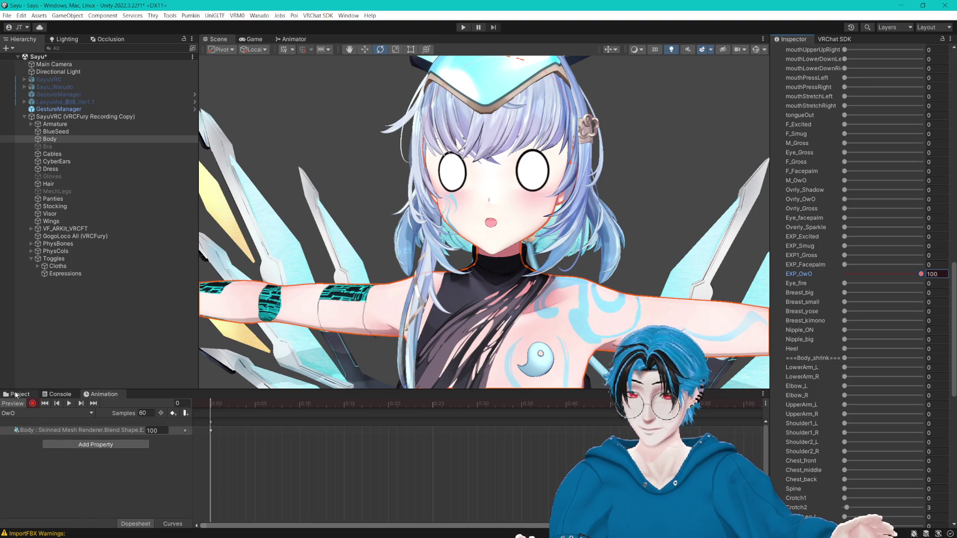
pyautogui.click(21, 394)
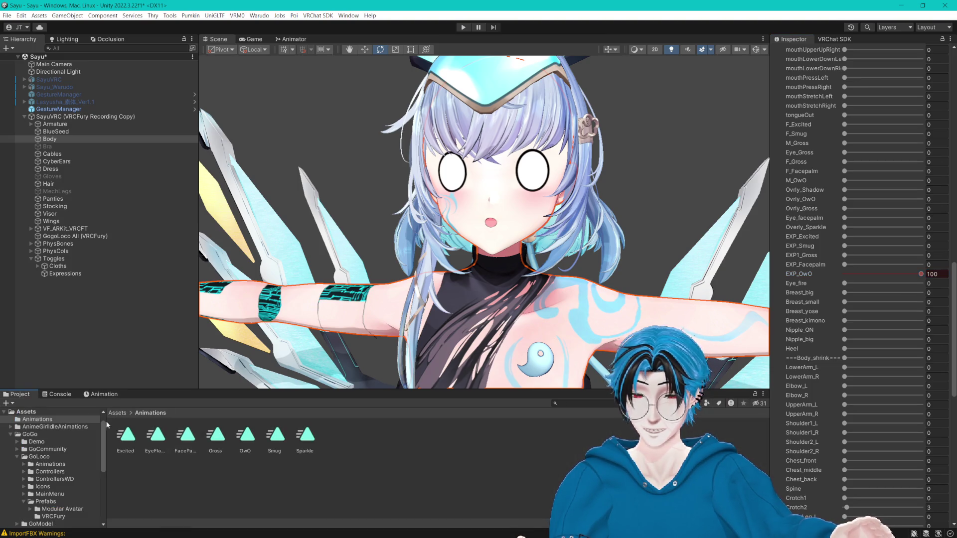
pyautogui.click(99, 394)
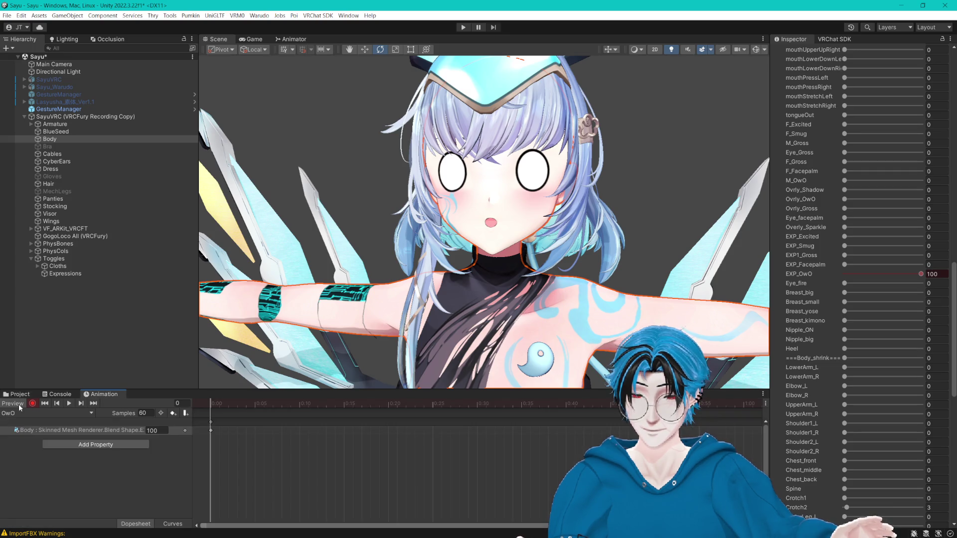
pyautogui.click(24, 402)
pyautogui.click(21, 394)
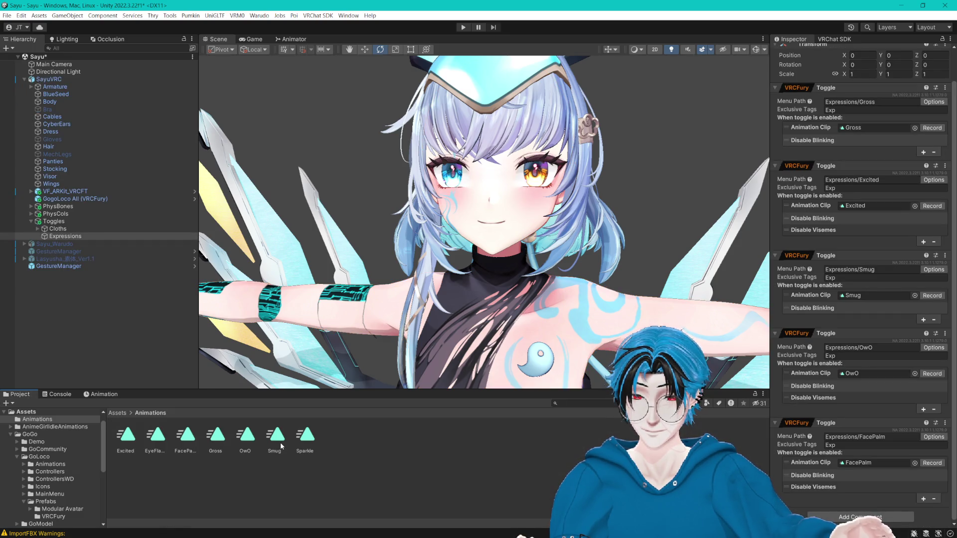
# - Start recording the FacePalm toggle's clip with the Body's blend shapes shown
pyautogui.click(190, 441)
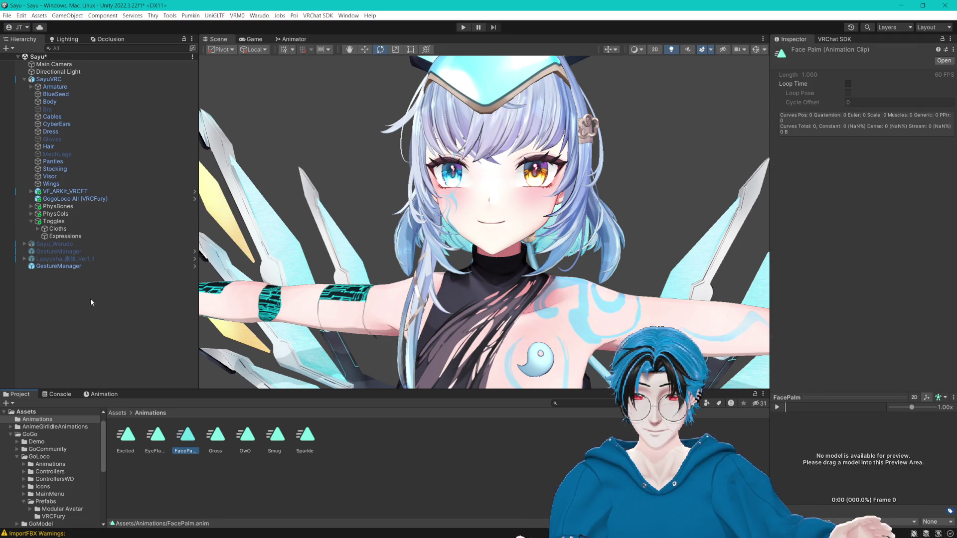
pyautogui.click(79, 237)
pyautogui.scroll(-5, 913, 420)
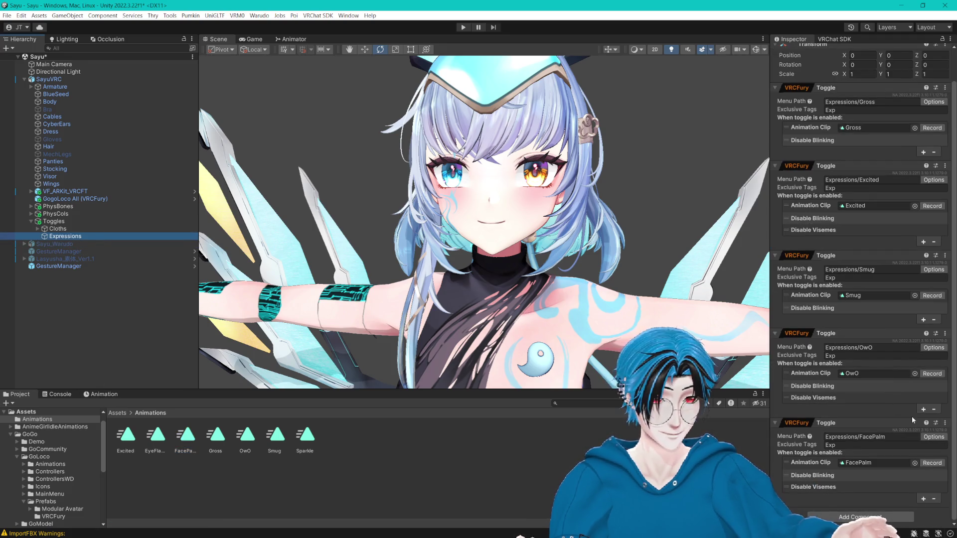
pyautogui.click(932, 462)
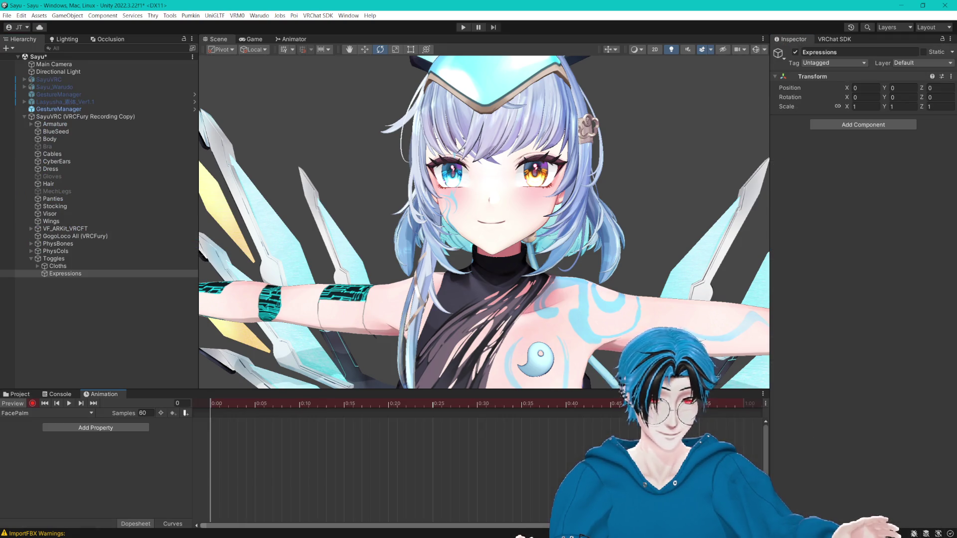
pyautogui.click(59, 139)
pyautogui.scroll(-10, 828, 271)
pyautogui.scroll(-10, 830, 273)
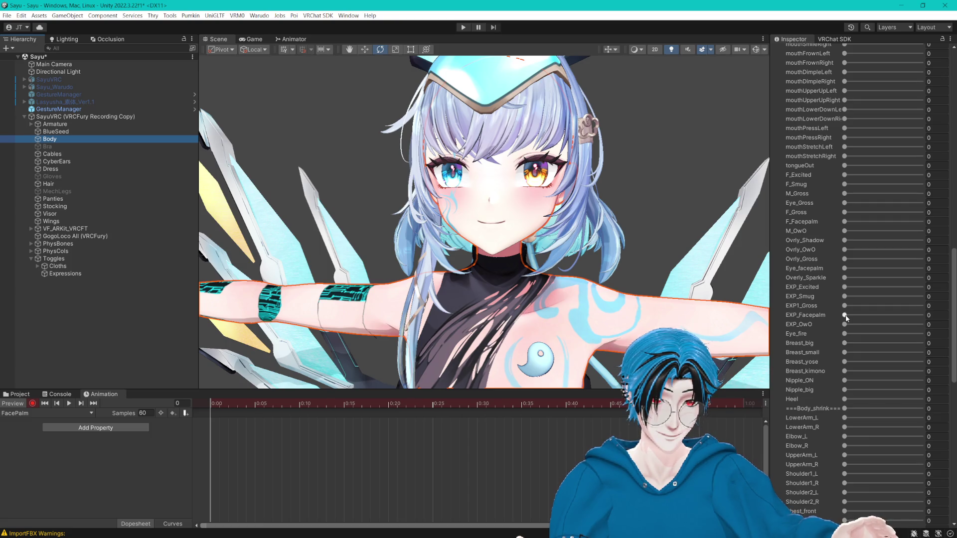
# - Set EXP_Facepalm and Eye_Hide to 100, check the face, then stop recording
pyautogui.moveTo(845, 317); pyautogui.dragTo(926, 320)
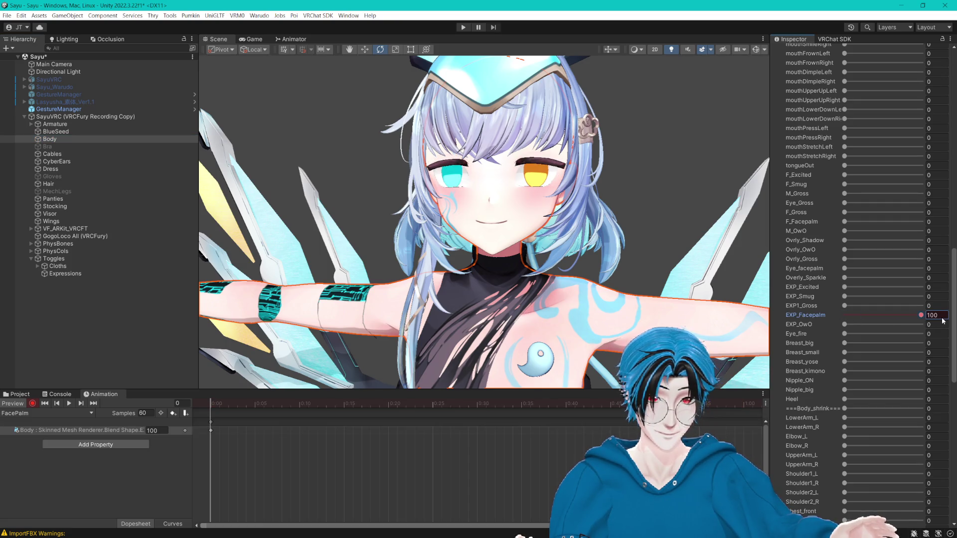
pyautogui.scroll(-13, 880, 349)
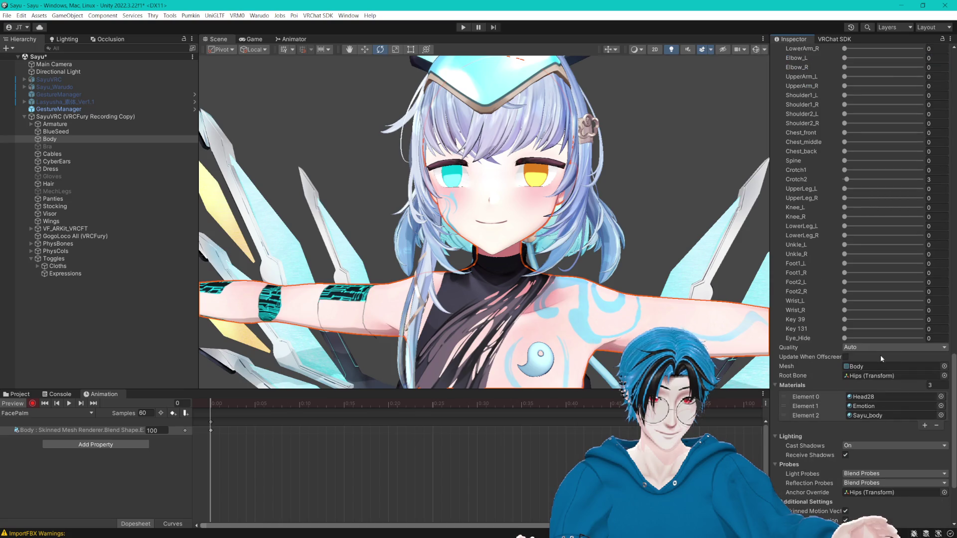
pyautogui.moveTo(845, 338); pyautogui.dragTo(948, 345)
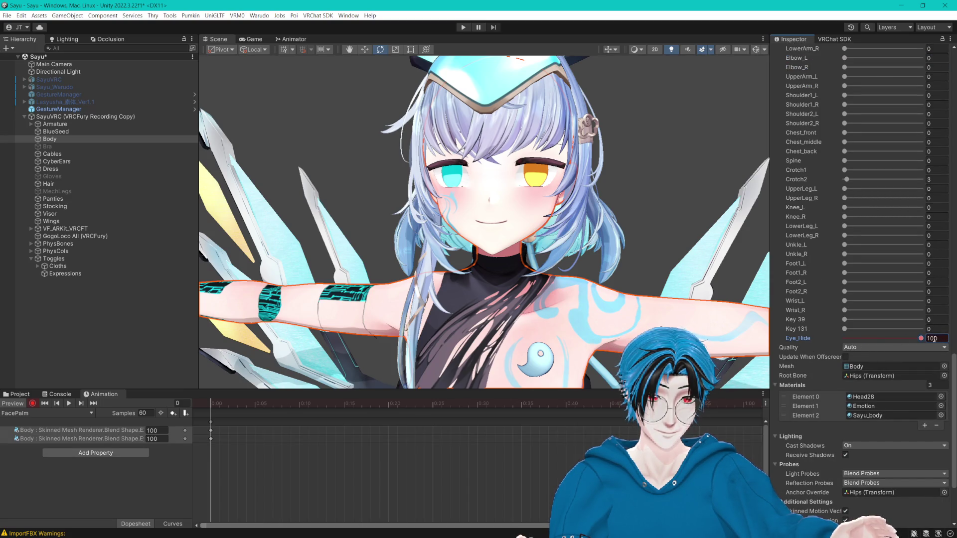
pyautogui.moveTo(379, 349); pyautogui.dragTo(283, 369)
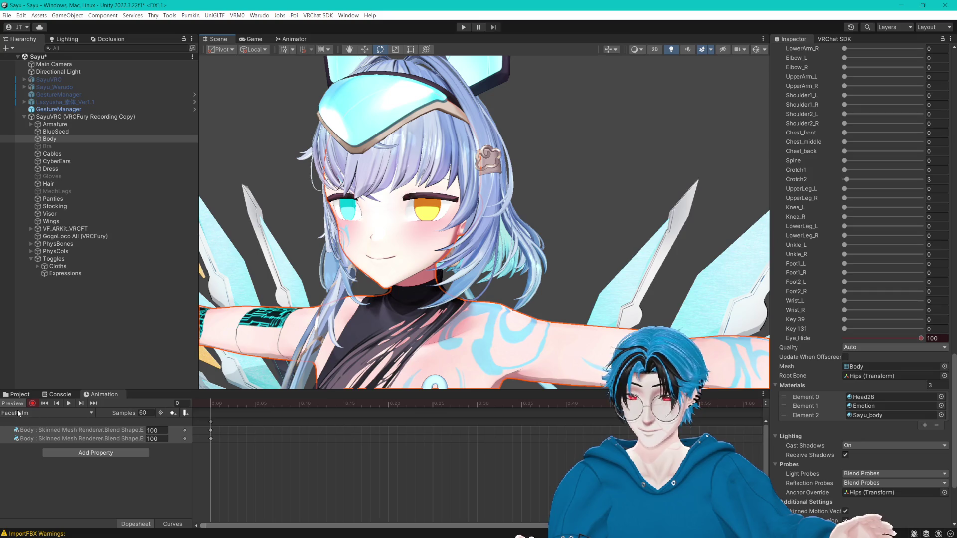
pyautogui.click(33, 404)
pyautogui.click(21, 395)
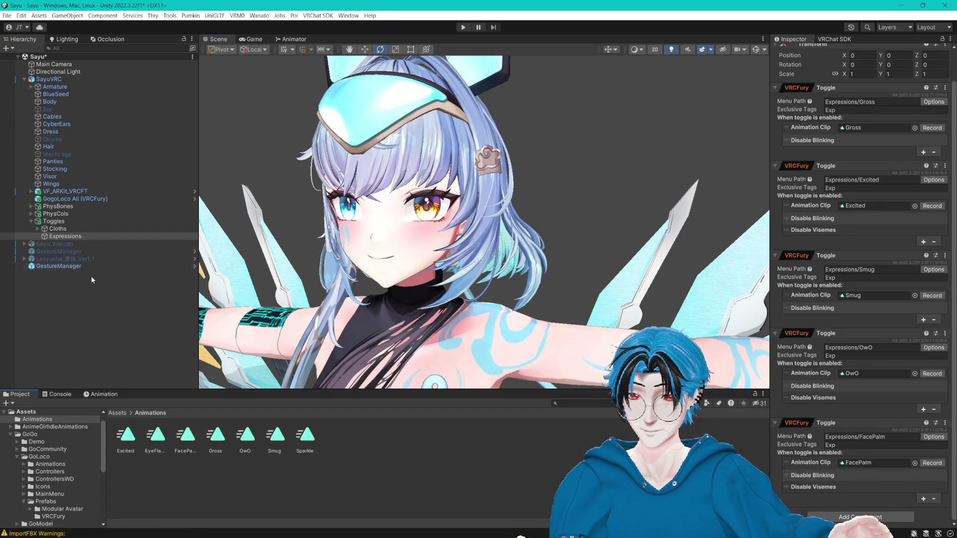
# - Record the OwO toggle with the Body's Eye_Hide blend shape at 100
pyautogui.click(931, 374)
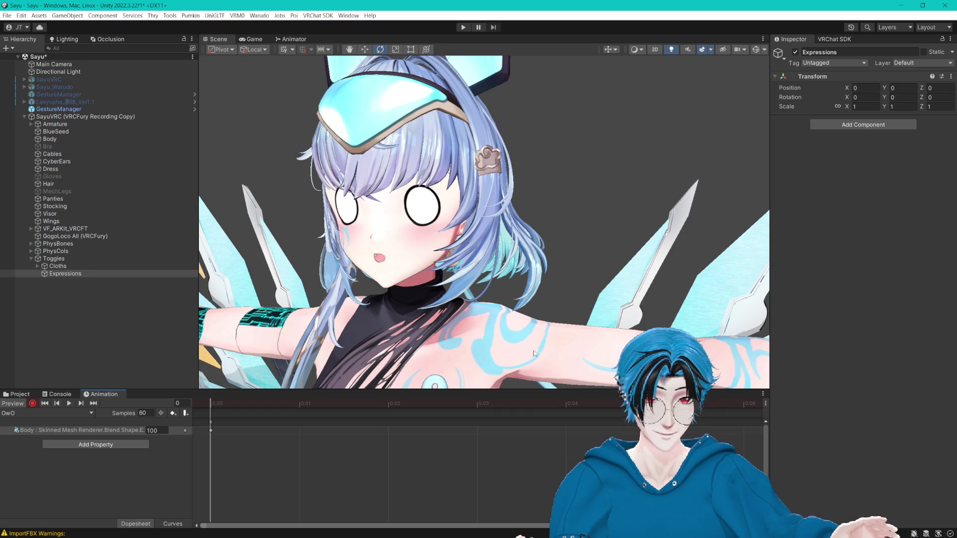
pyautogui.click(50, 139)
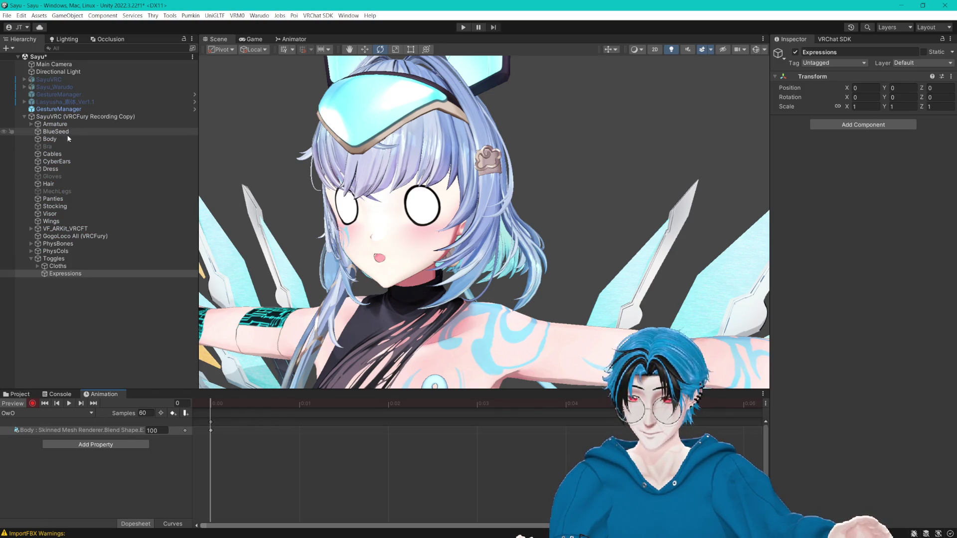
pyautogui.scroll(-15, 827, 335)
pyautogui.scroll(-10, 829, 364)
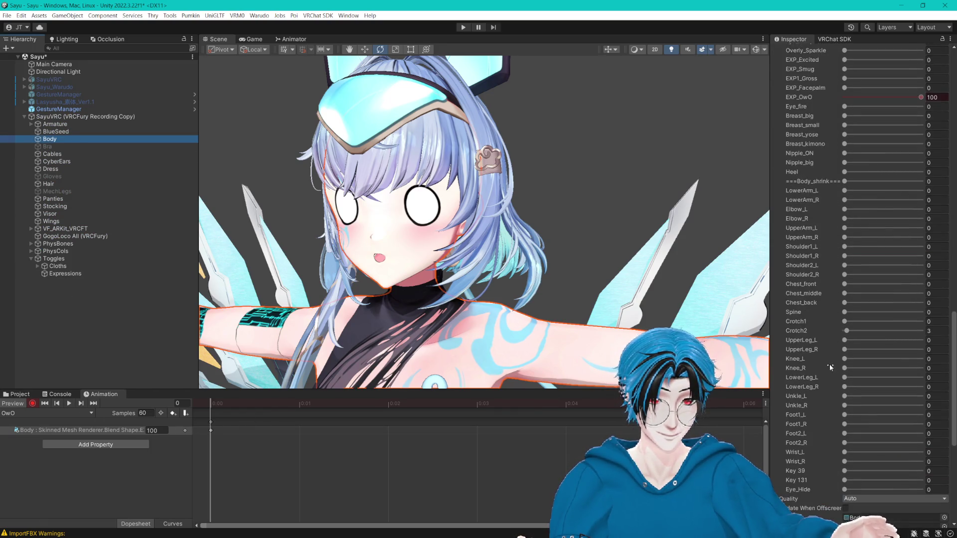
pyautogui.moveTo(844, 364); pyautogui.dragTo(930, 362)
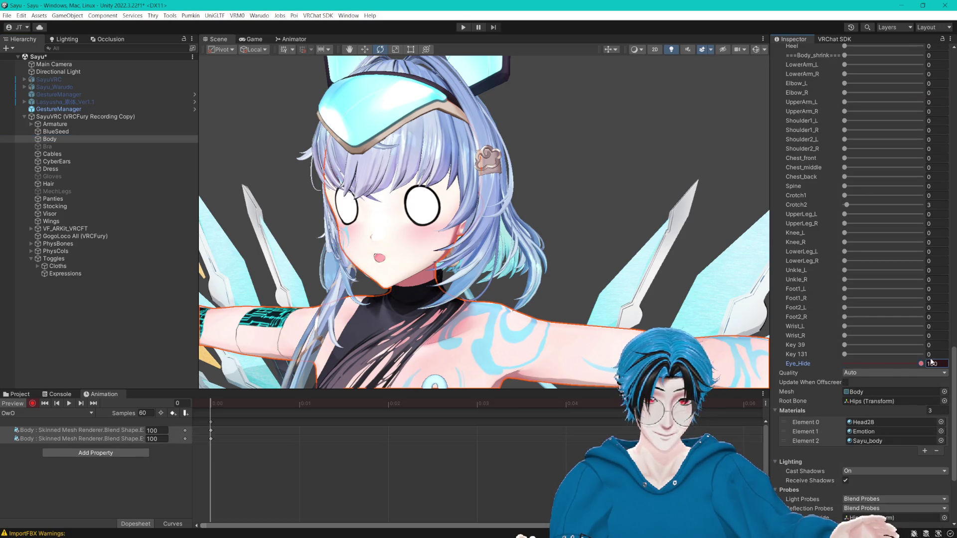
pyautogui.click(18, 394)
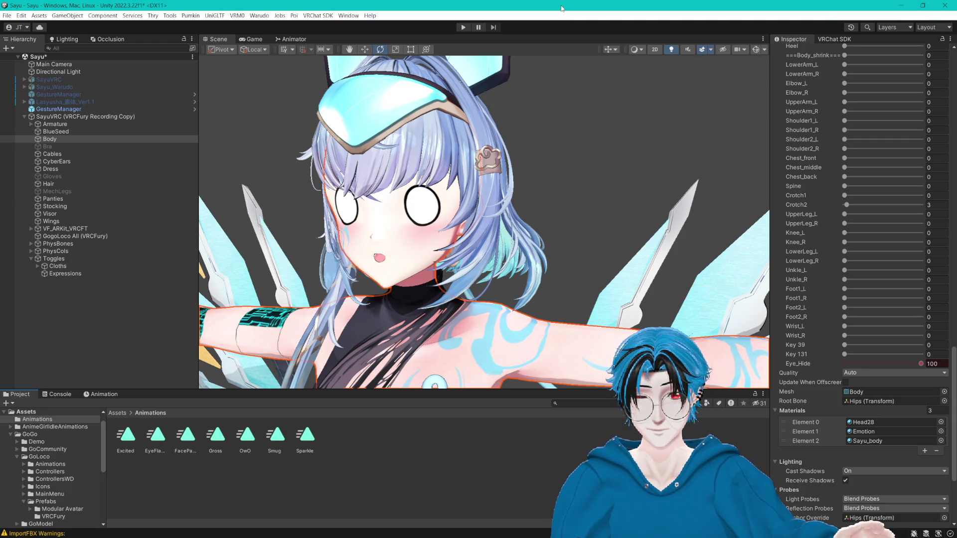
# - End the OwO recording, then preview and exit the Smug and Excited expressions
pyautogui.click(98, 397)
pyautogui.click(20, 403)
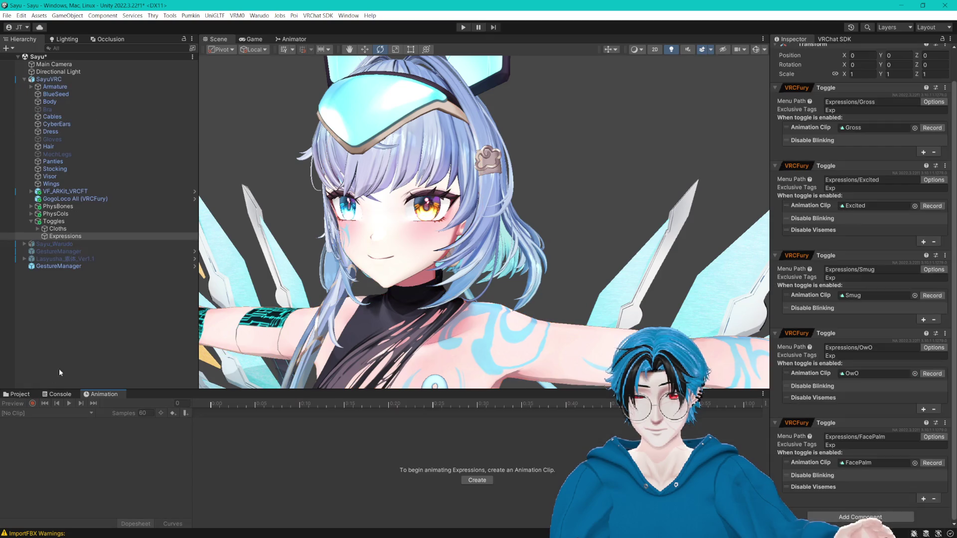
pyautogui.click(932, 295)
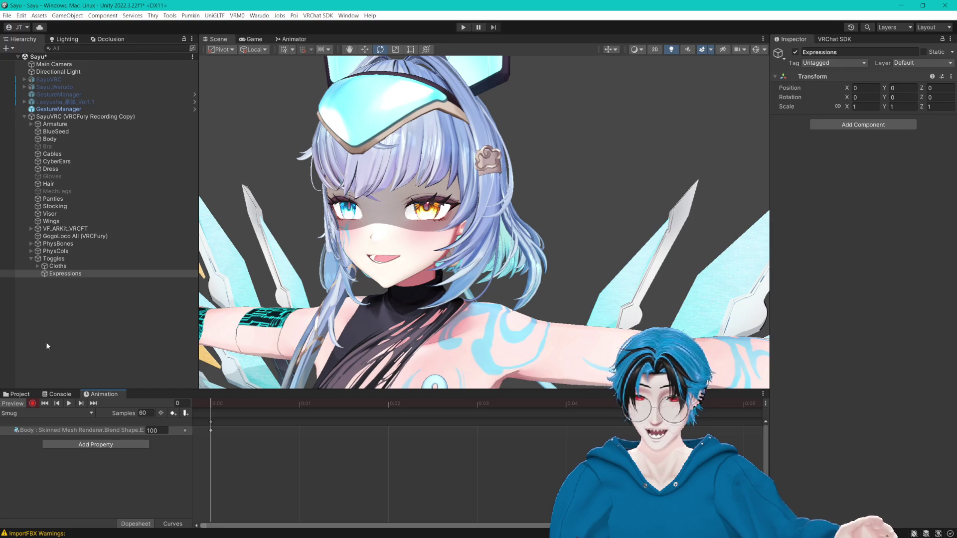
pyautogui.click(19, 404)
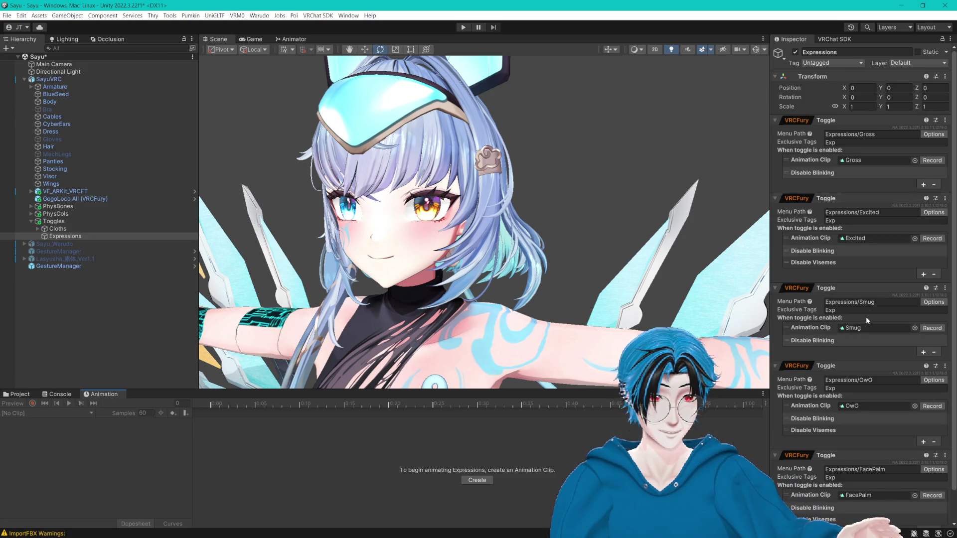
pyautogui.click(936, 239)
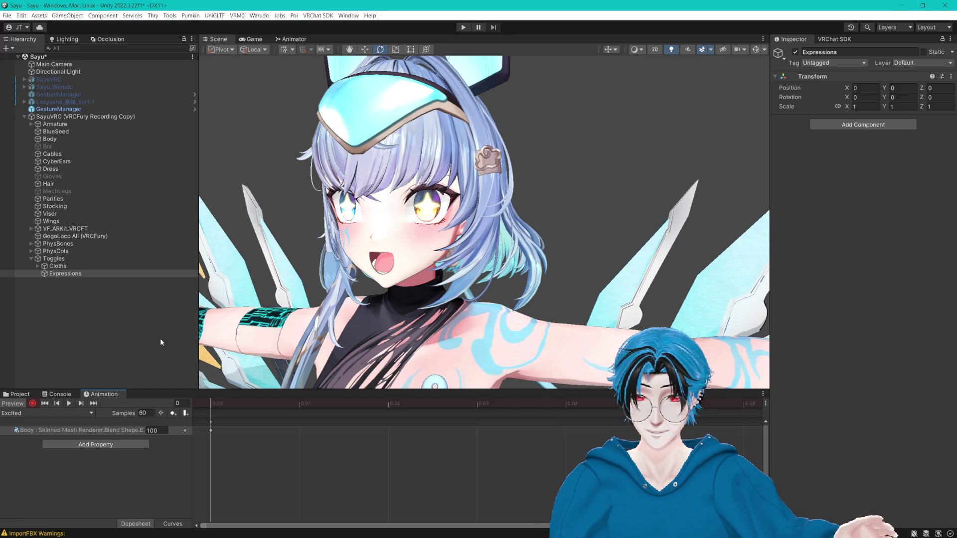
pyautogui.click(19, 404)
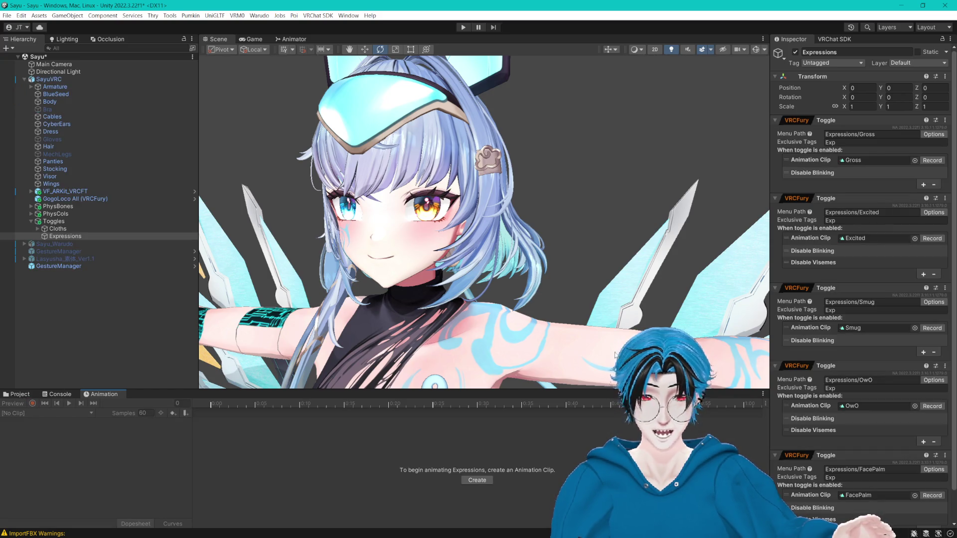
pyautogui.scroll(-3, 878, 208)
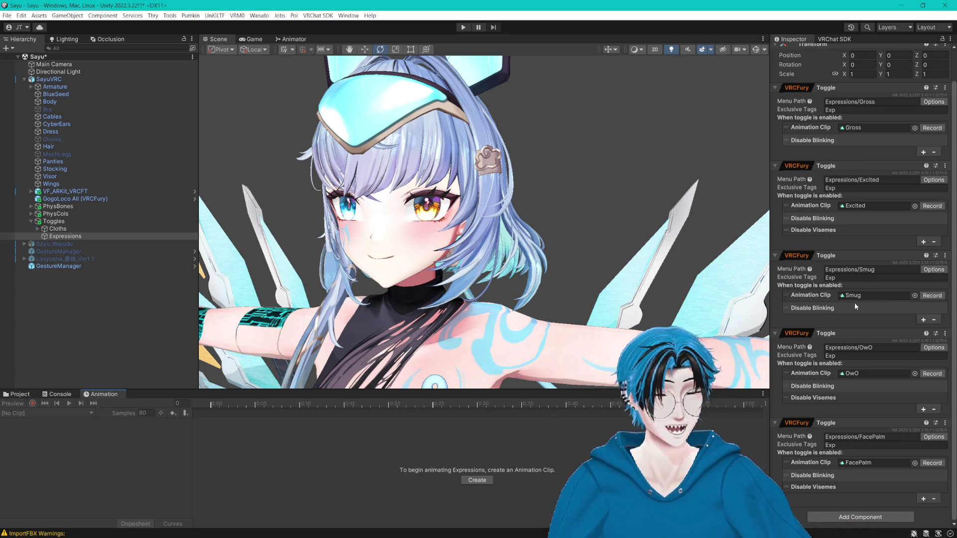
pyautogui.click(859, 516)
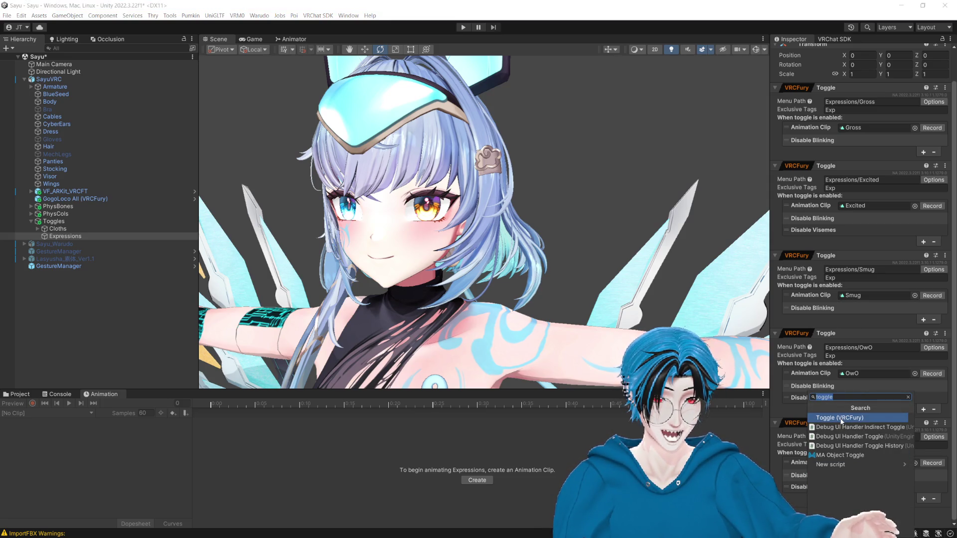
# - Add a Toggle (VRCFury) with menu path 'Expressions/EyeFlame Toggle' and a BlendShape action
pyautogui.click(842, 418)
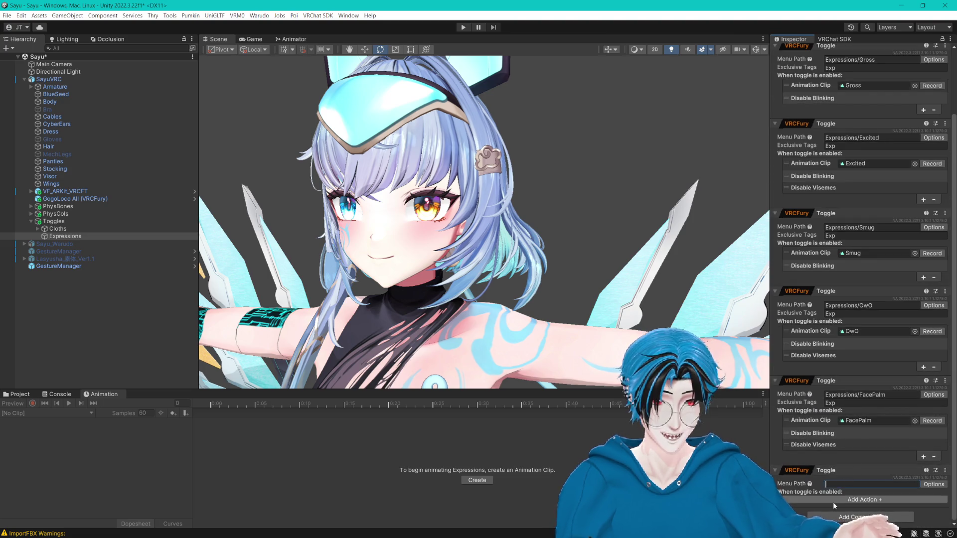
pyautogui.write('Ex')
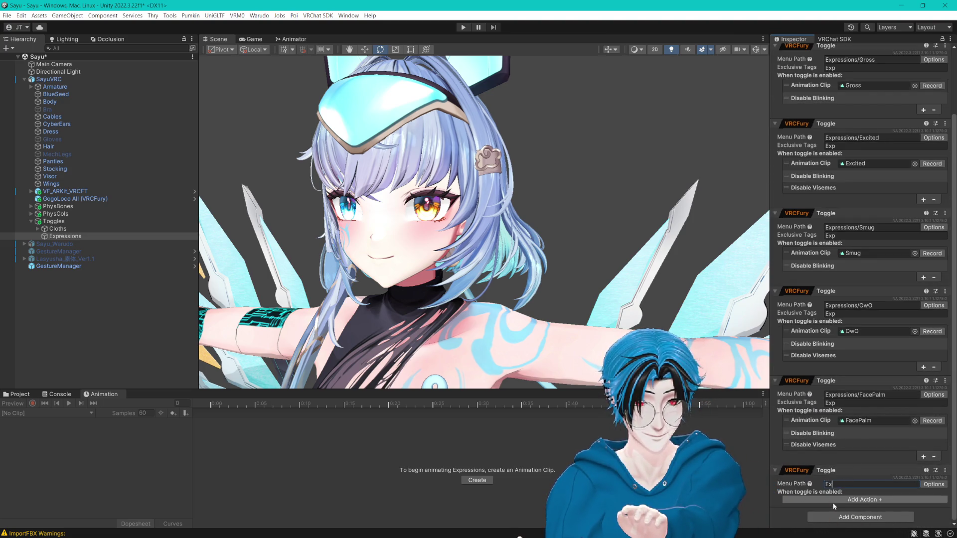
pyautogui.write('pressions')
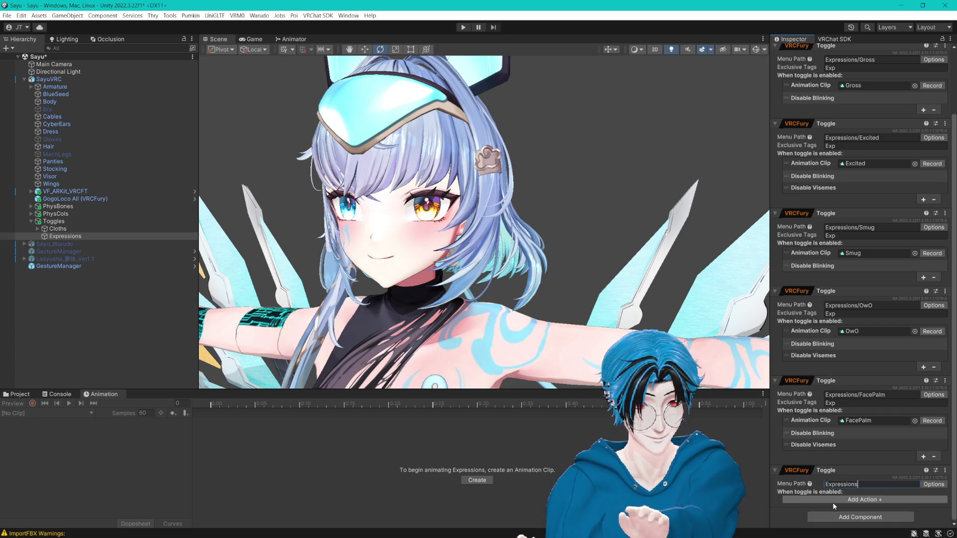
pyautogui.write('/EyeFlame')
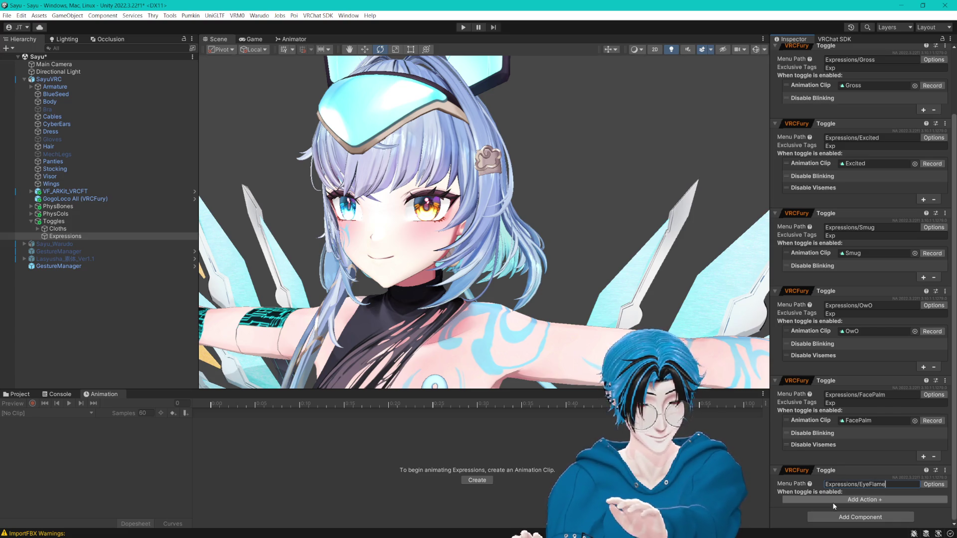
pyautogui.write(' Toggle')
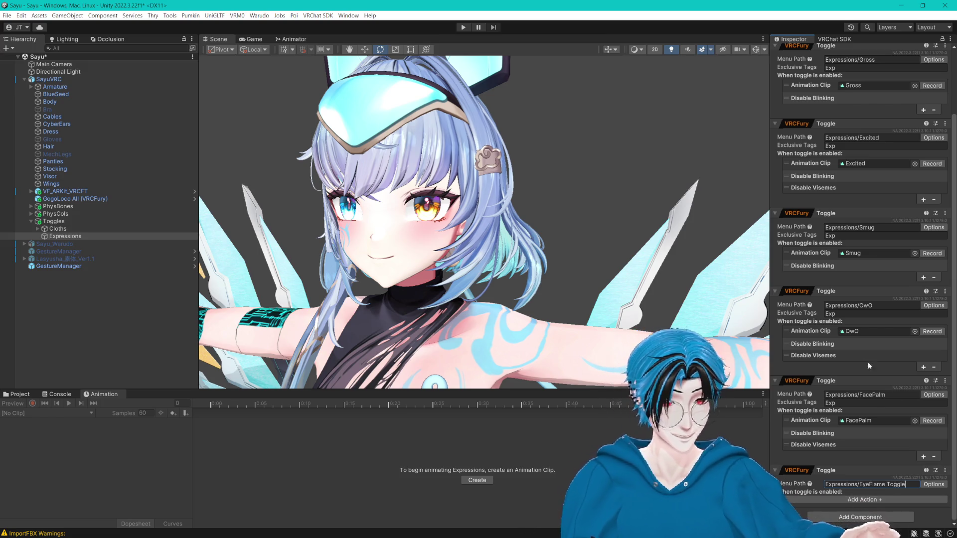
pyautogui.click(927, 486)
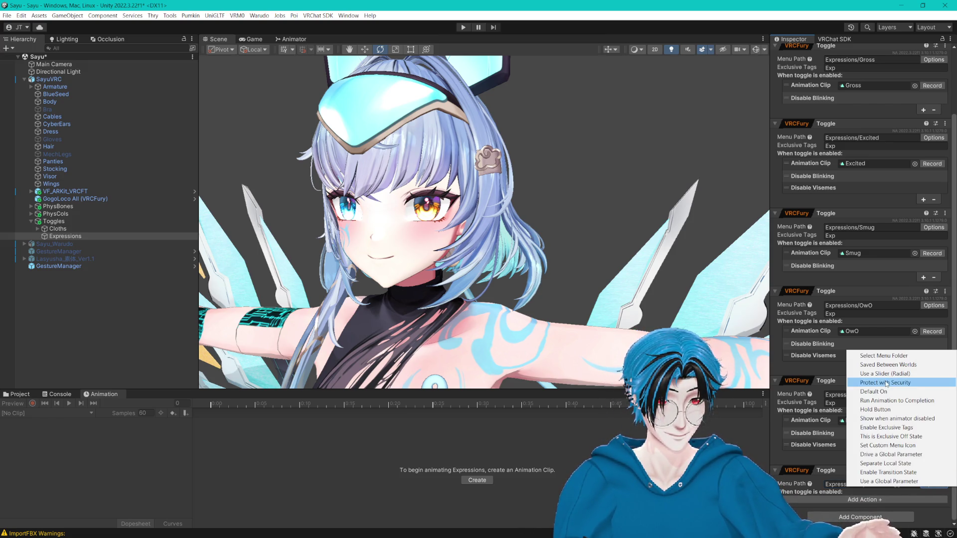
pyautogui.press('Escape')
pyautogui.click(818, 498)
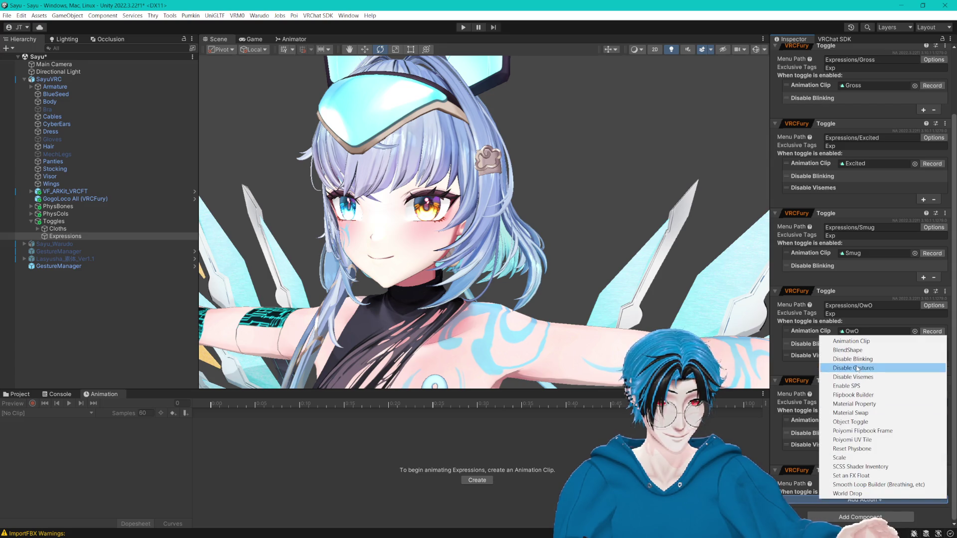
pyautogui.click(842, 349)
pyautogui.scroll(-2, 843, 457)
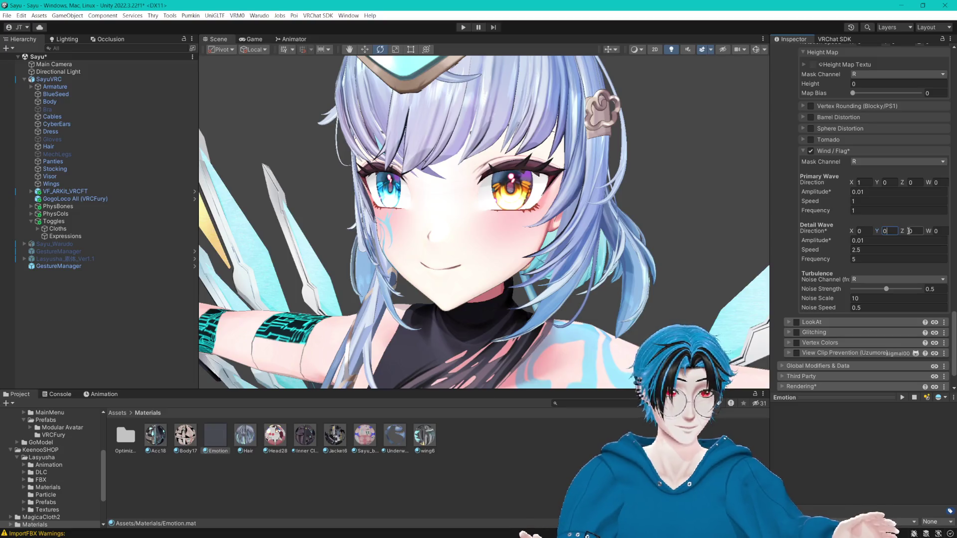
# - Set the Emotion material's primary wave amplitude to 0.001
pyautogui.write('1')
pyautogui.click(877, 240)
pyautogui.write('0')
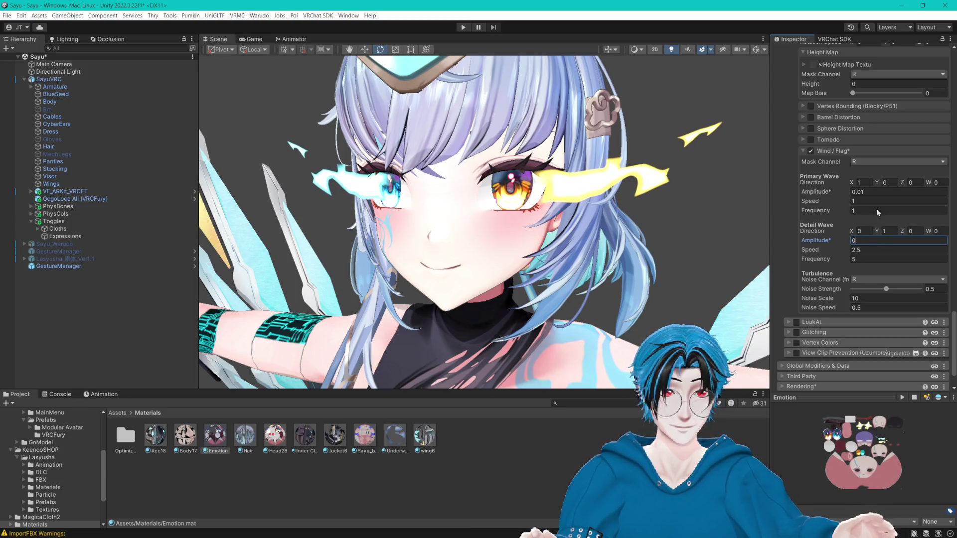
pyautogui.click(880, 192)
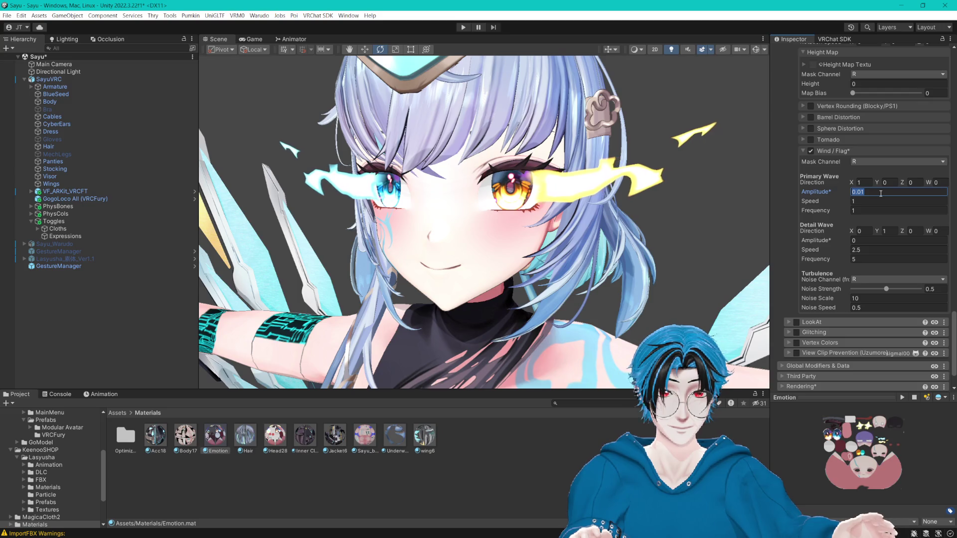
pyautogui.write('0')
pyautogui.click(853, 241)
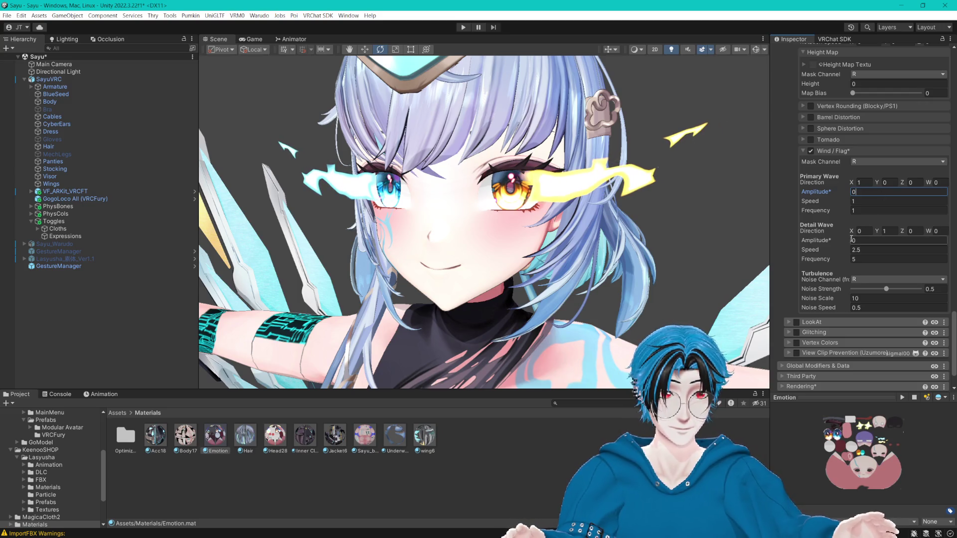
pyautogui.write('0.00')
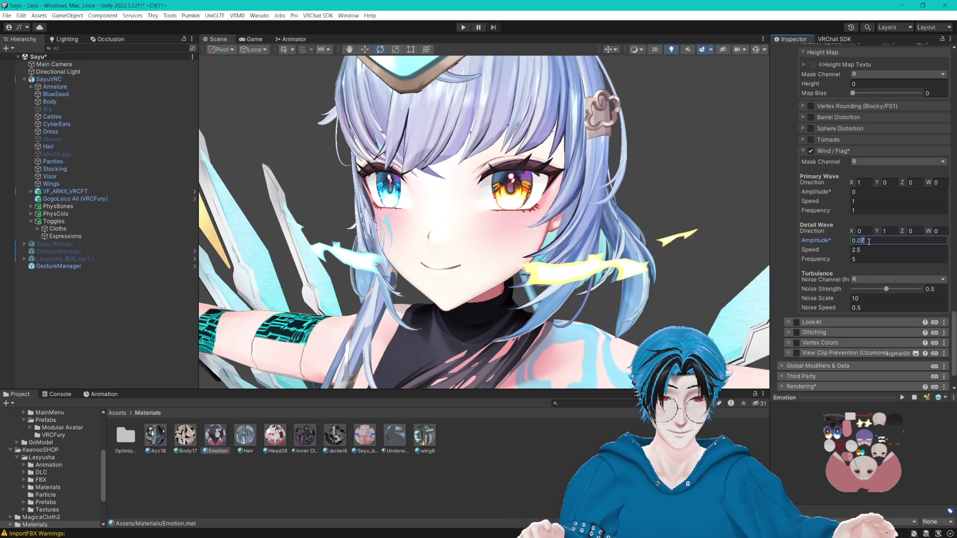
pyautogui.write('1')
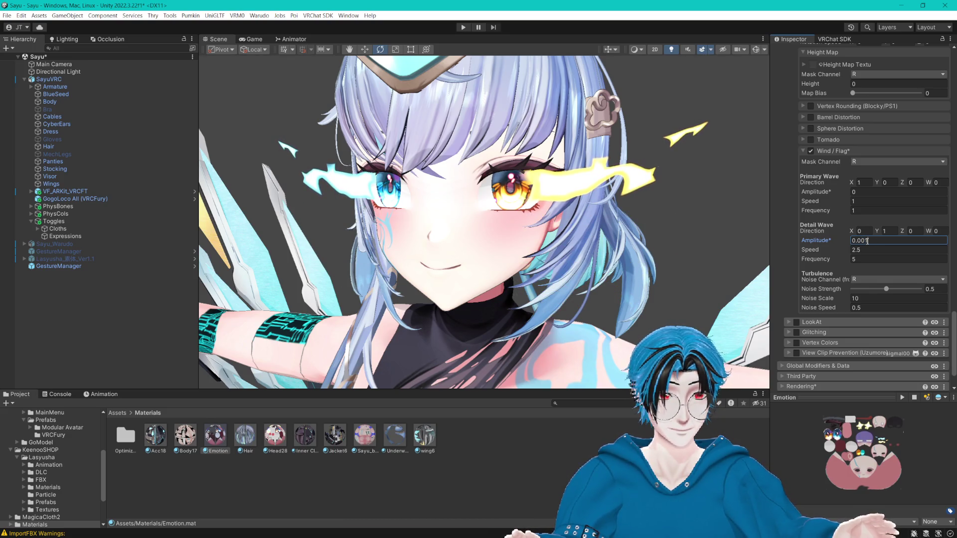
pyautogui.click(869, 192)
pyautogui.write('0.002')
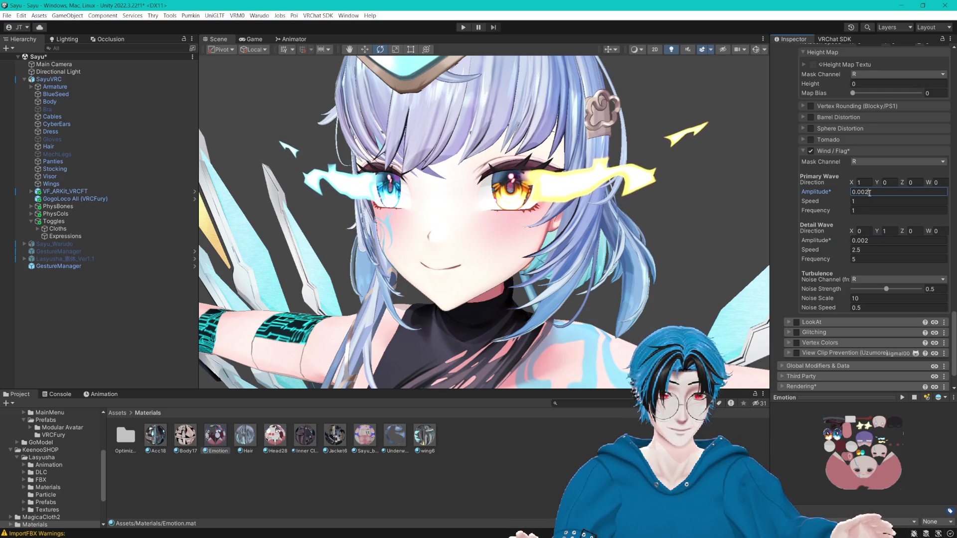
pyautogui.press('BackSpace')
pyautogui.write('1')
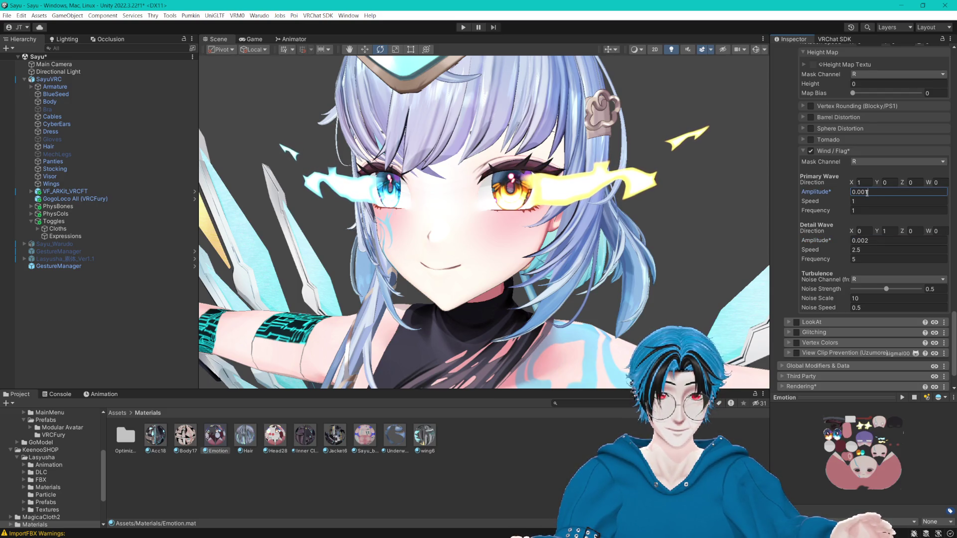
# - Set detail wave amplitude to 0.003 and detail speed to 15
pyautogui.click(865, 241)
pyautogui.press('BackSpace')
pyautogui.write('3')
pyautogui.press('Tab')
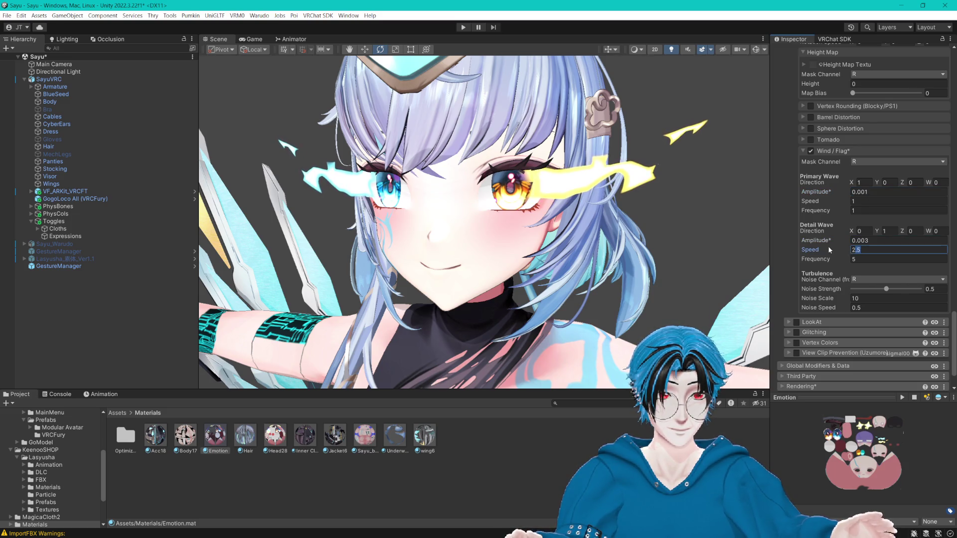
pyautogui.write('515')
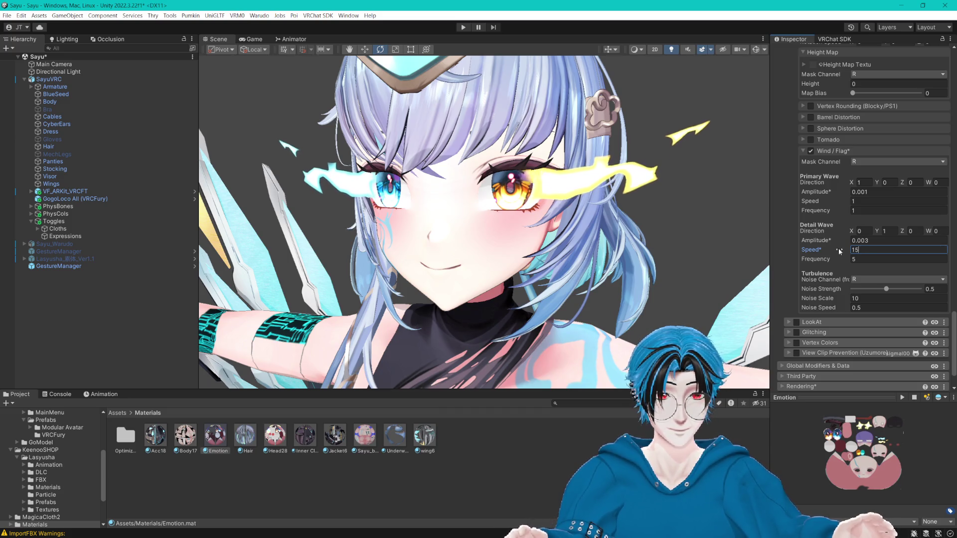
pyautogui.click(895, 259)
# - Try detail frequency 6.7 and new turbulence noise values, revert them, and inspect the face
pyautogui.write('6.7')
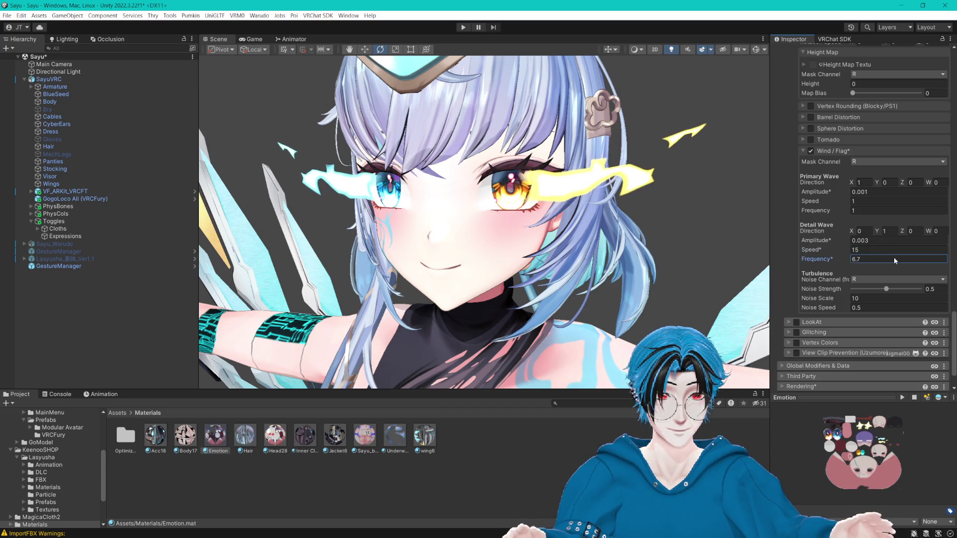
pyautogui.press('Escape')
pyautogui.moveTo(886, 289); pyautogui.dragTo(915, 289)
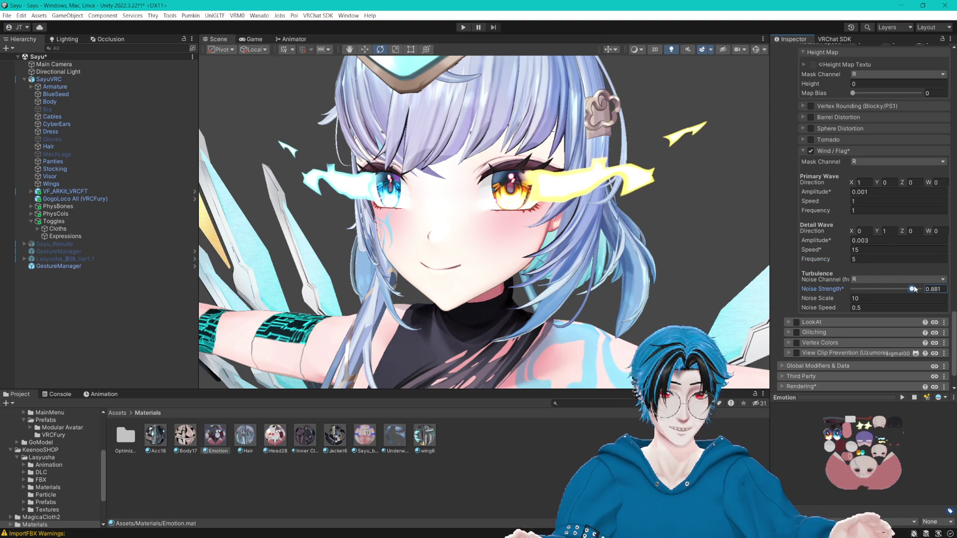
pyautogui.hotkey('ctrl', 'z')
pyautogui.moveTo(817, 298); pyautogui.dragTo(704, 301)
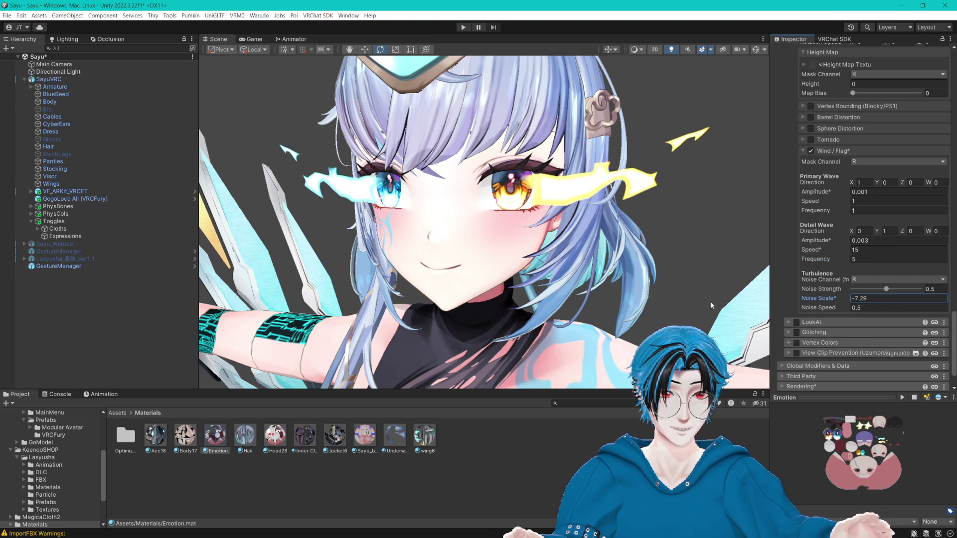
pyautogui.hotkey('ctrl', 'z')
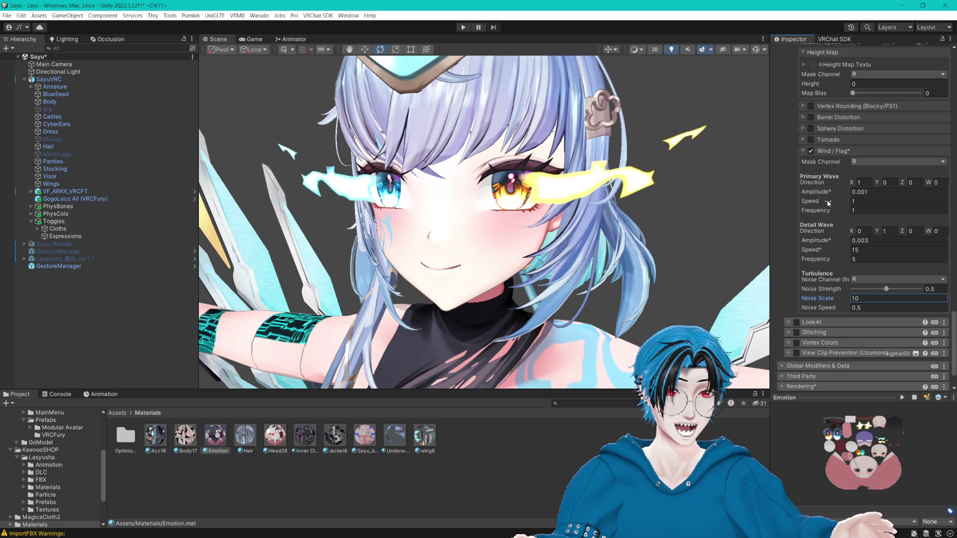
pyautogui.moveTo(598, 200); pyautogui.dragTo(616, 177)
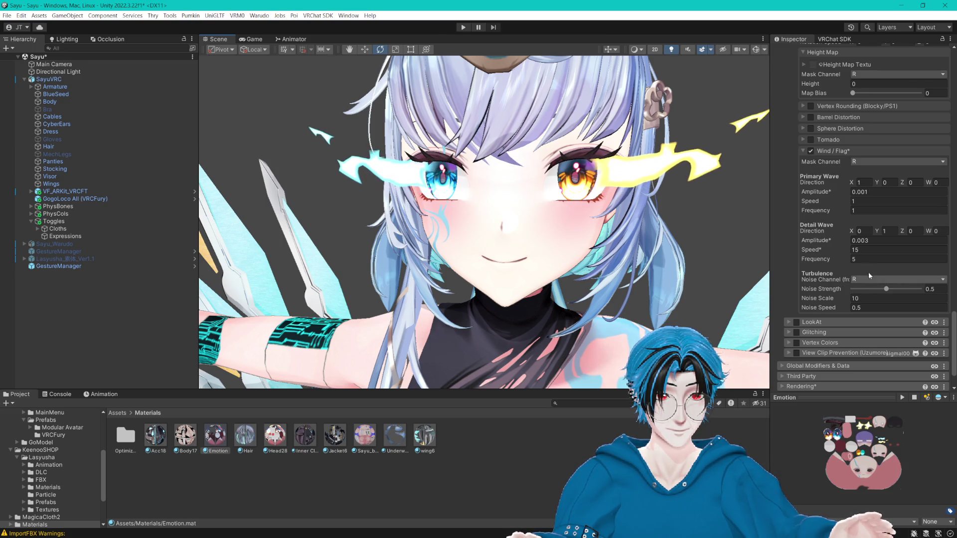
# - Adjust primary wave frequency (8.75), speed and Y direction, plus the detail wave direction X
pyautogui.click(886, 211)
pyautogui.write('8.75')
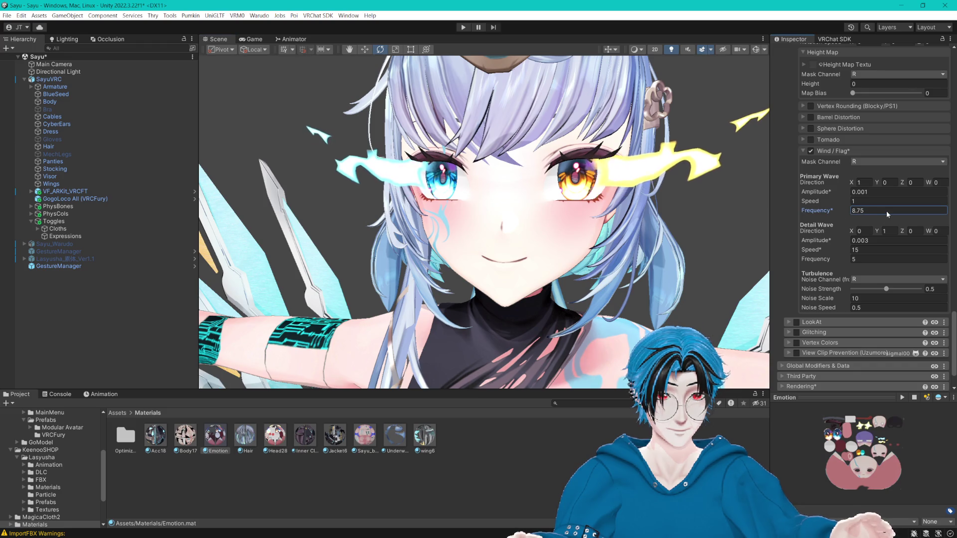
pyautogui.moveTo(827, 201); pyautogui.dragTo(845, 199)
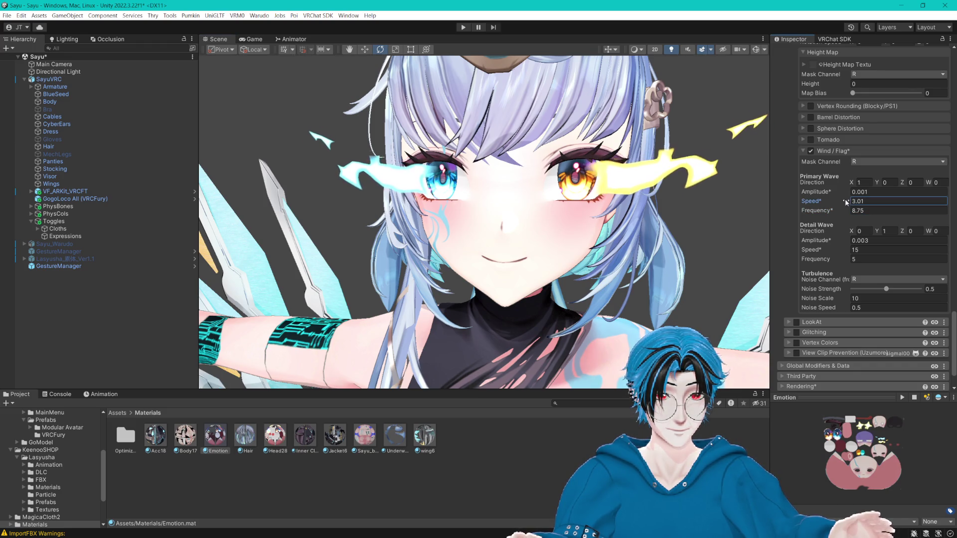
pyautogui.moveTo(873, 184); pyautogui.dragTo(902, 185)
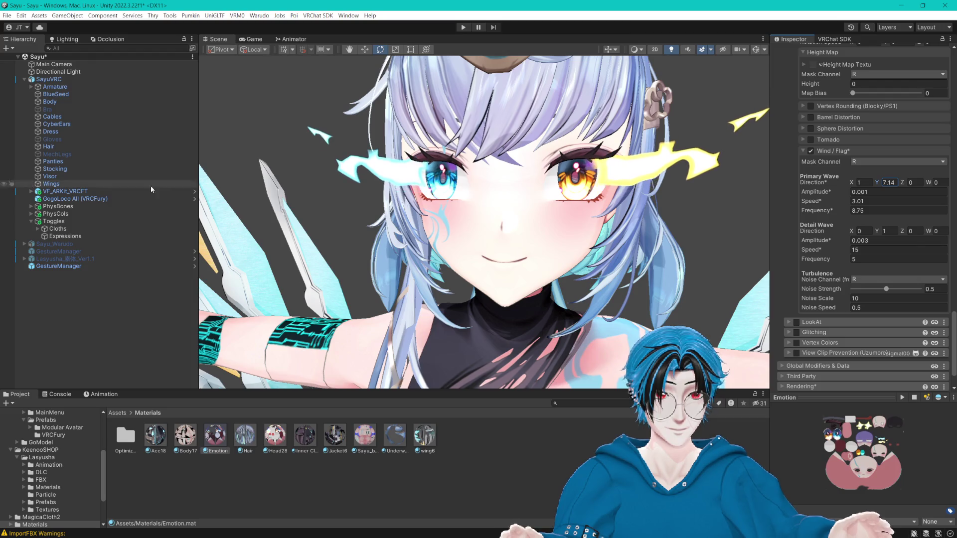
pyautogui.moveTo(851, 231)
pyautogui.mouseDown()
pyautogui.moveTo(869, 231)
pyautogui.moveTo(216, 234)
pyautogui.mouseUp()
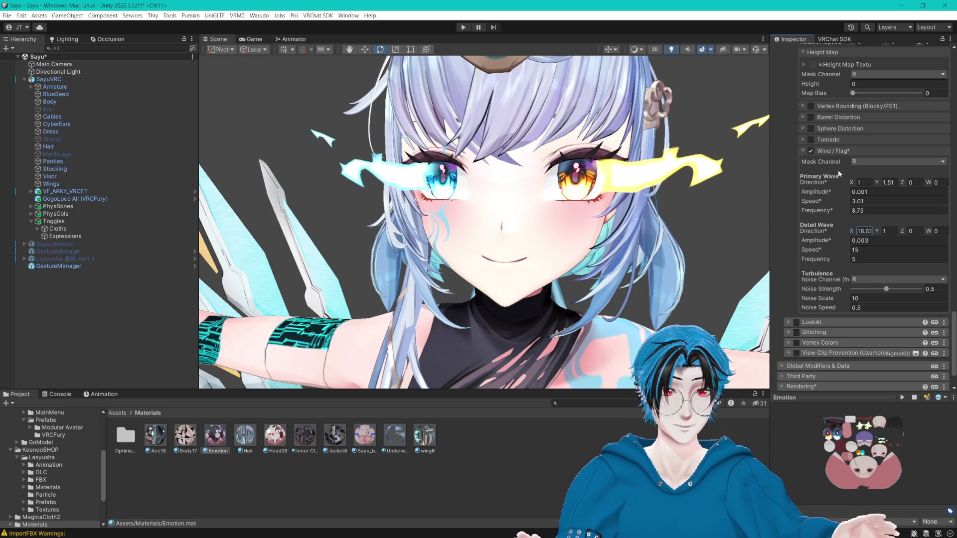
# - Set the primary wave amplitude to 0 and revise the primary wave speed
pyautogui.click(877, 193)
pyautogui.write('0')
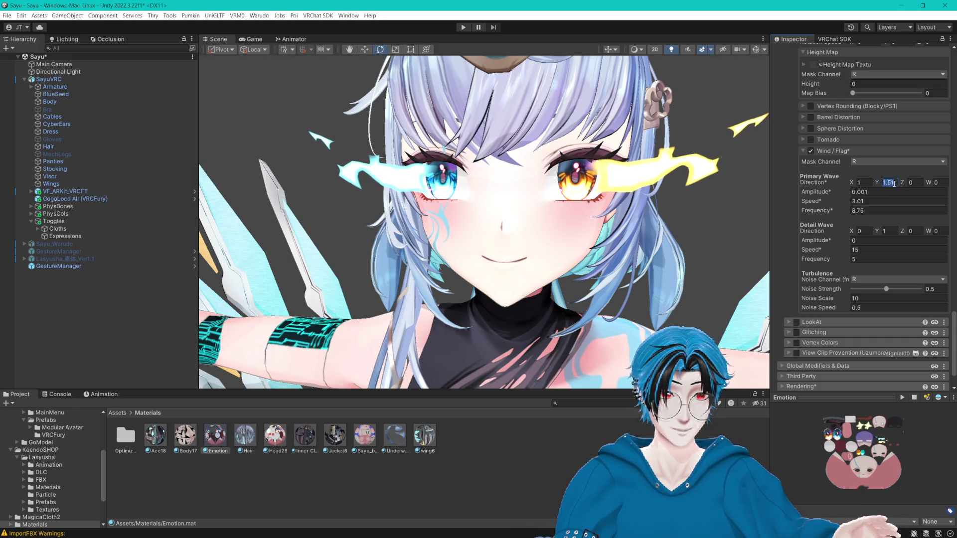
pyautogui.click(863, 200)
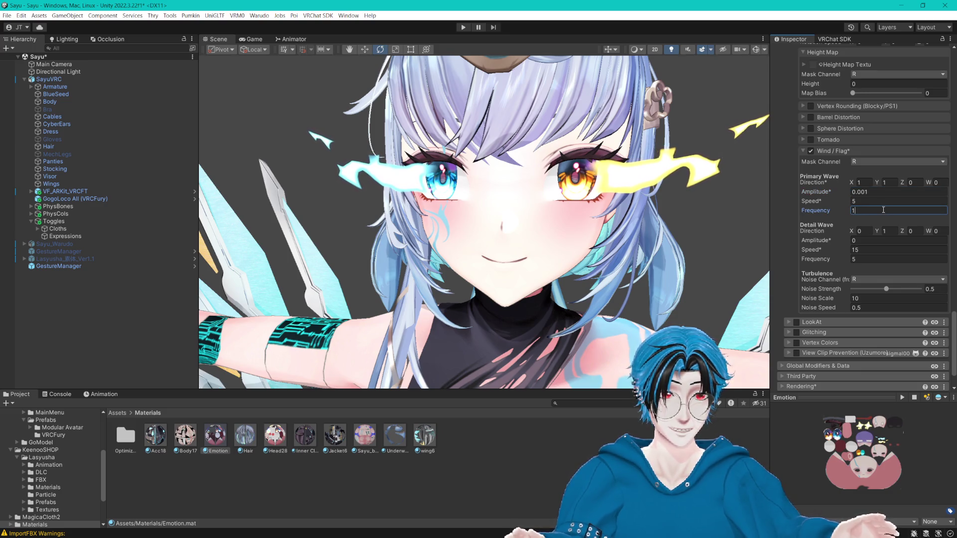
pyautogui.click(874, 161)
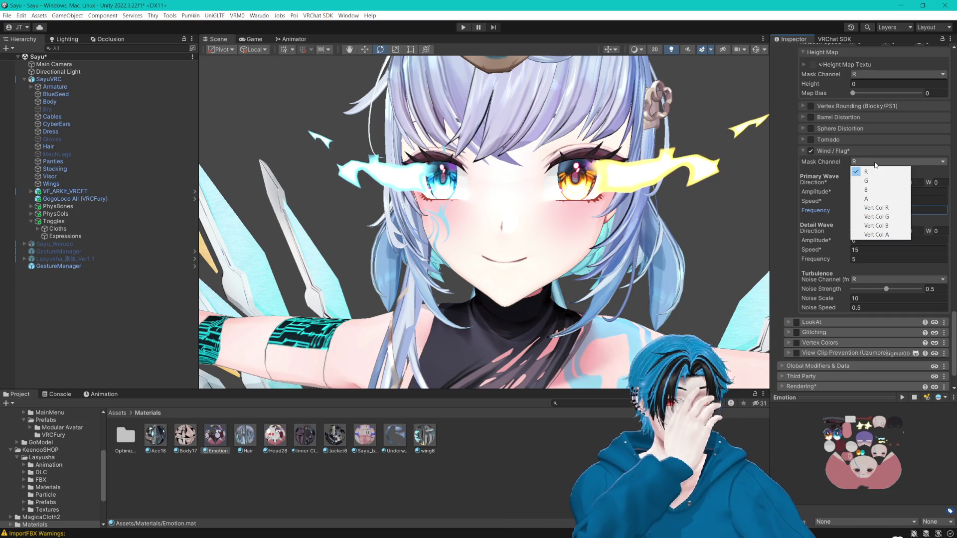
# - Keep the wind mask channel at R, leave noise strength at 0.5, raise turbulence noise speed
pyautogui.click(806, 157)
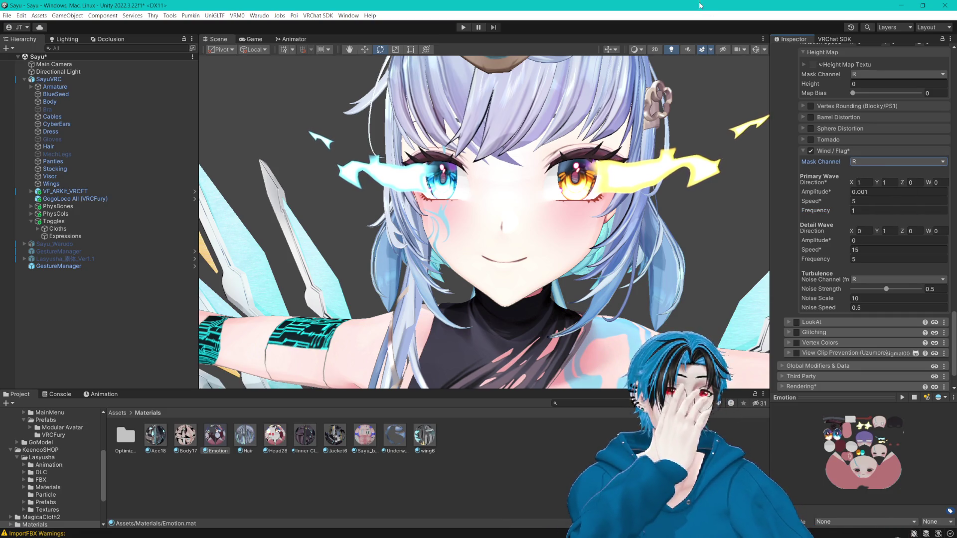
pyautogui.click(861, 162)
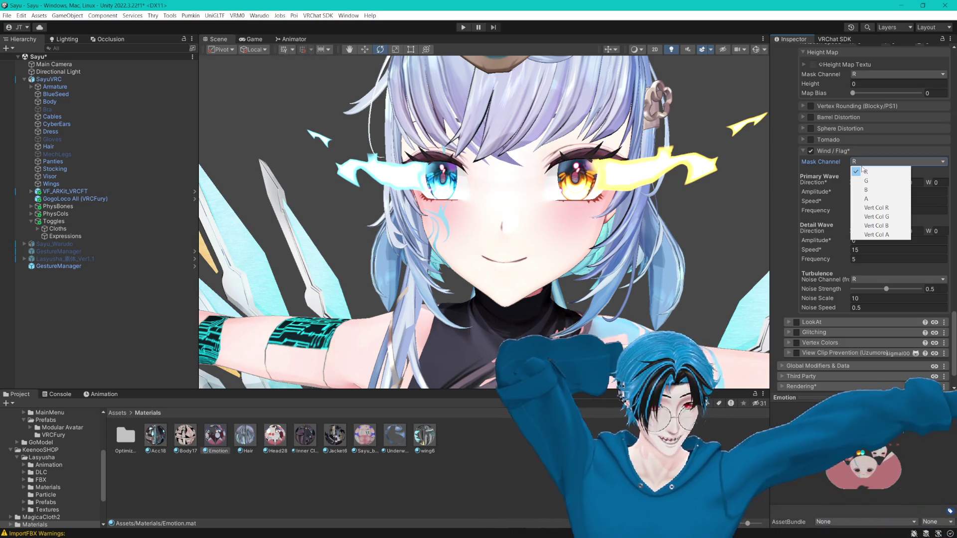
pyautogui.click(560, 4)
pyautogui.click(933, 288)
pyautogui.write('1')
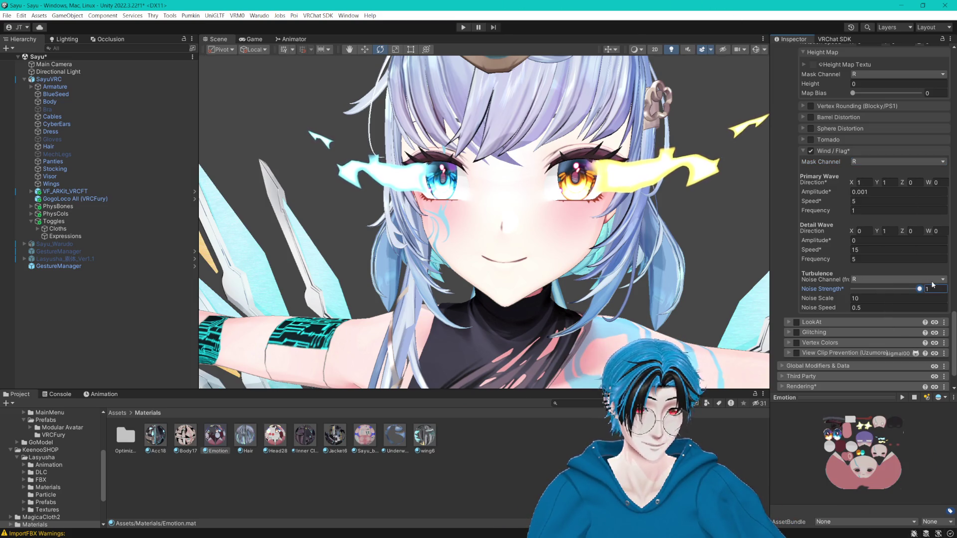
pyautogui.press('Escape')
pyautogui.click(891, 297)
pyautogui.moveTo(840, 309); pyautogui.dragTo(920, 306)
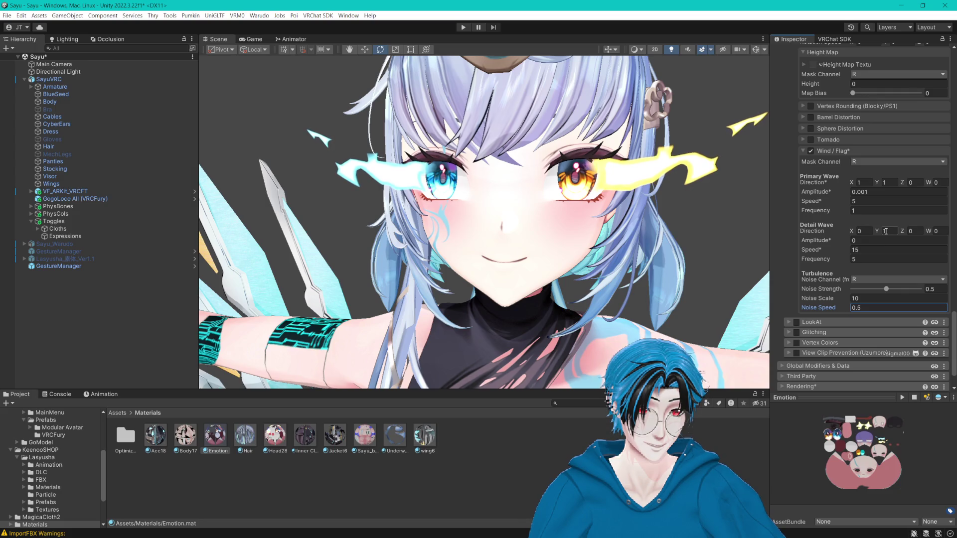
# - Set detail wave amplitude to 0.001 and detail wave speed to 5
pyautogui.moveTo(841, 240); pyautogui.dragTo(844, 240)
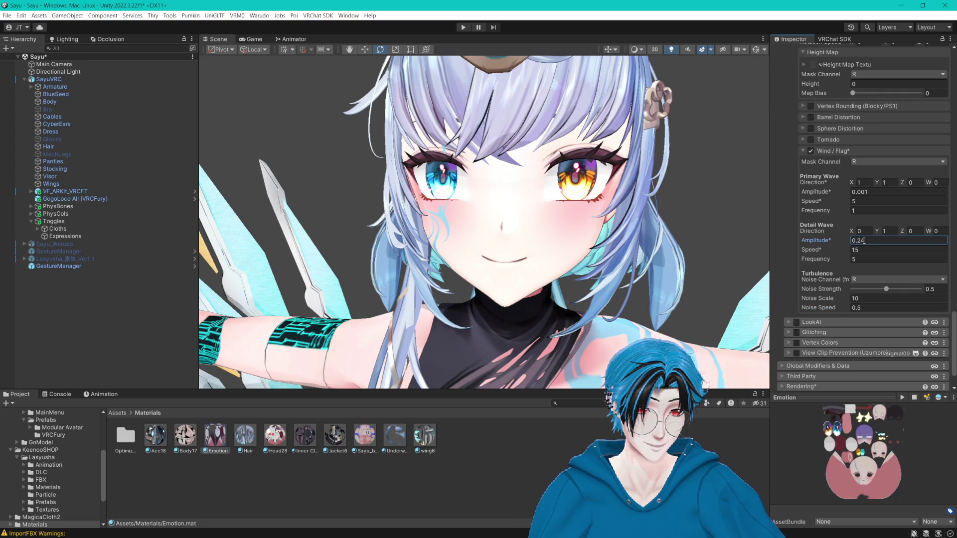
pyautogui.press('BackSpace')
pyautogui.press('BackSpace')
pyautogui.press('BackSpace')
pyautogui.write('001')
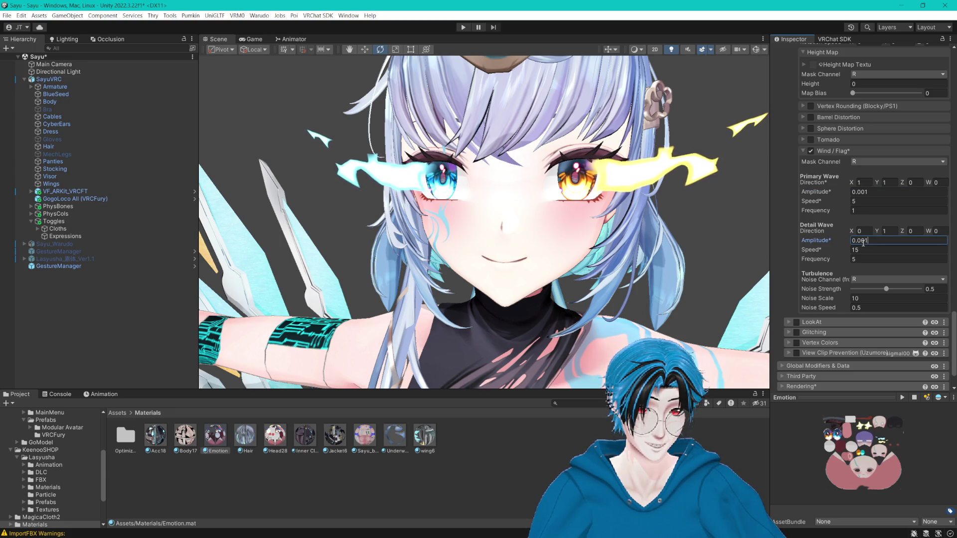
pyautogui.click(856, 250)
pyautogui.write('5')
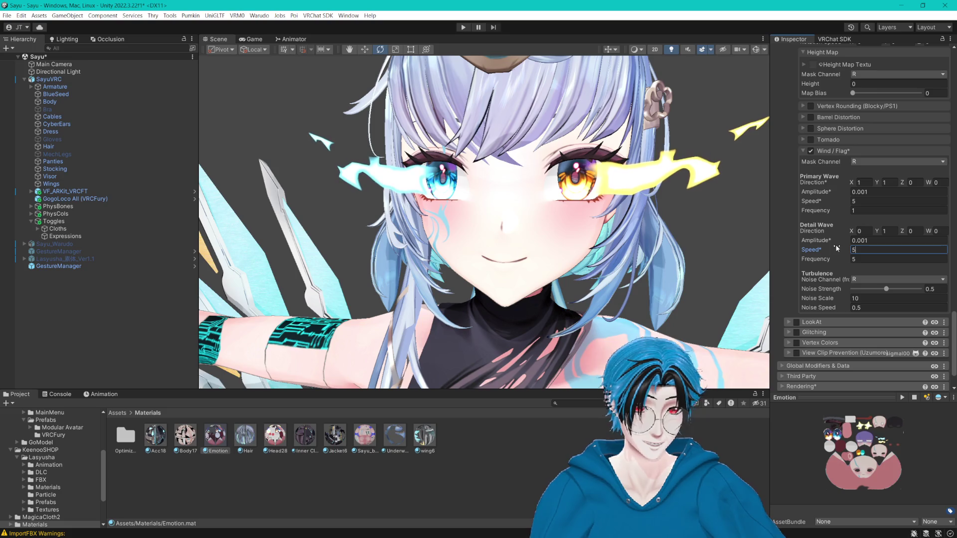
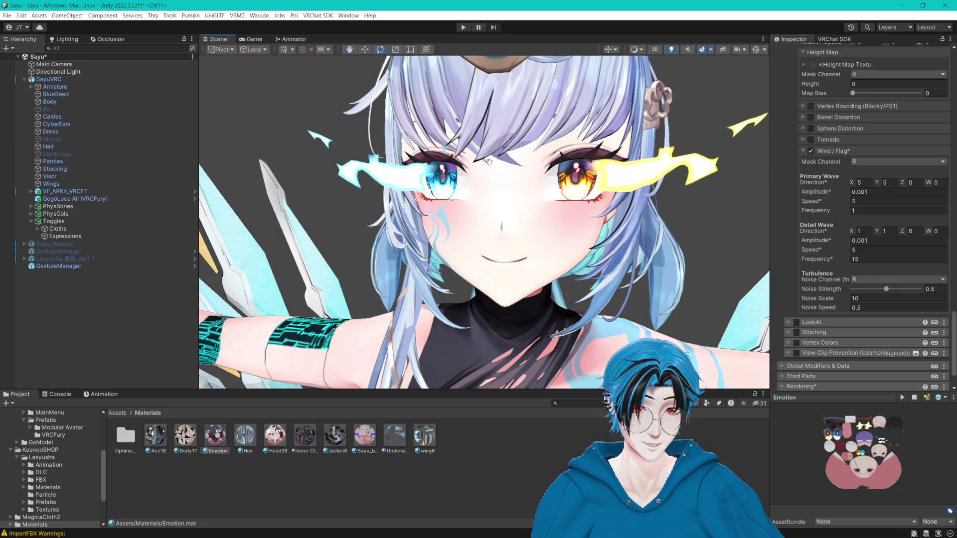
# - Set the detail wave direction X to 0 and the detail wave amplitude to 0
pyautogui.moveTo(489, 161); pyautogui.dragTo(492, 163)
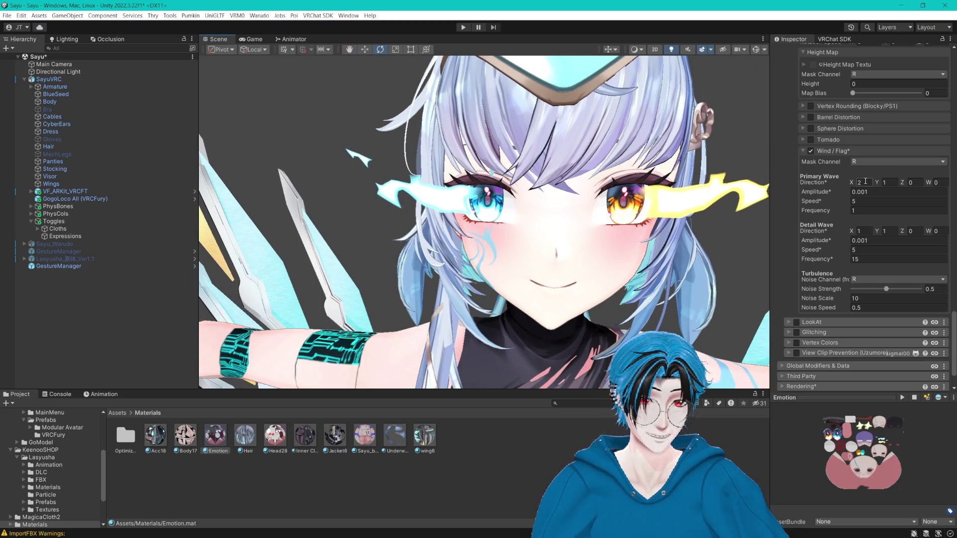
pyautogui.write('1')
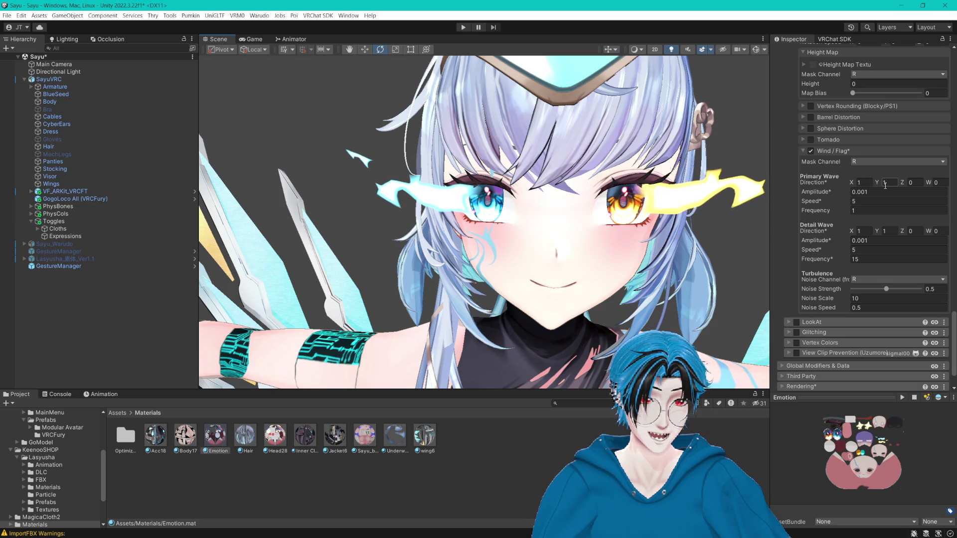
pyautogui.write('0')
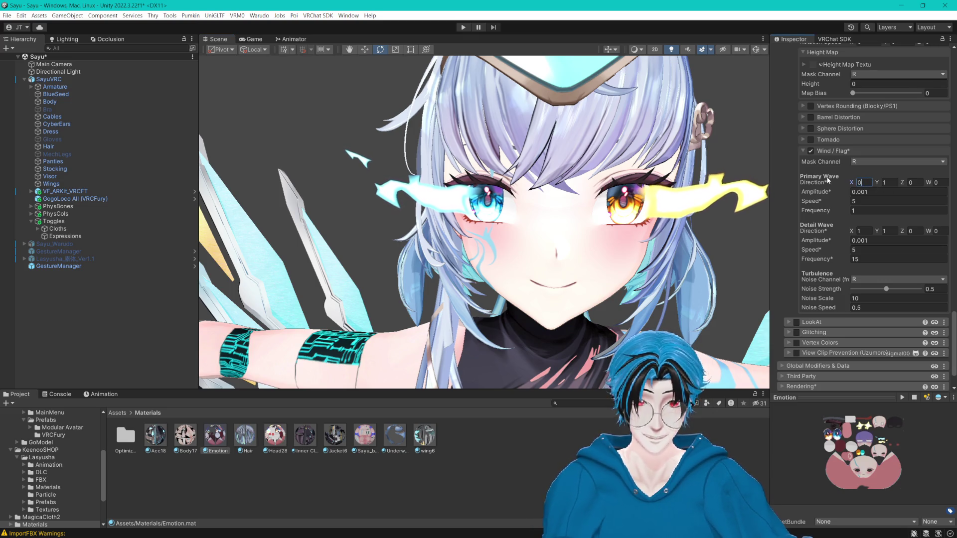
pyautogui.click(858, 231)
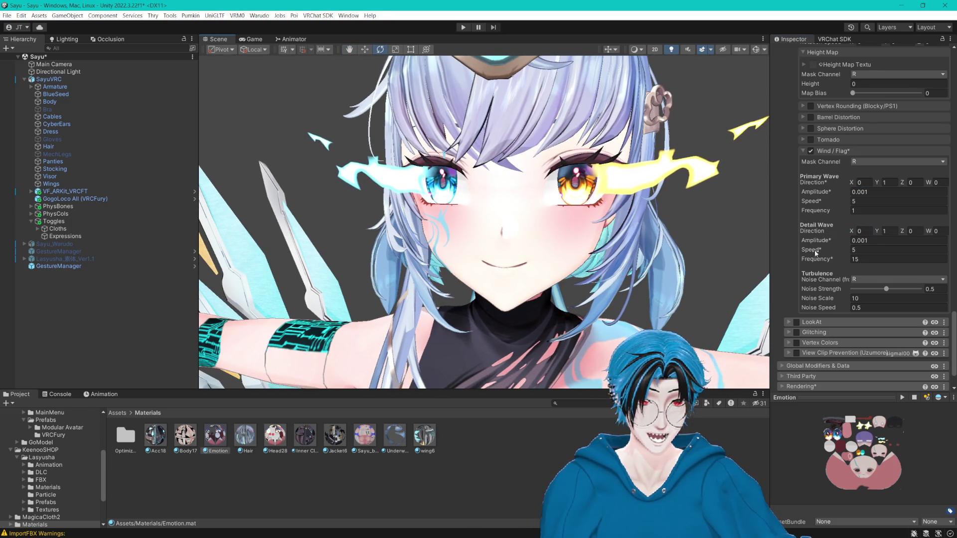
pyautogui.click(865, 243)
pyautogui.click(863, 250)
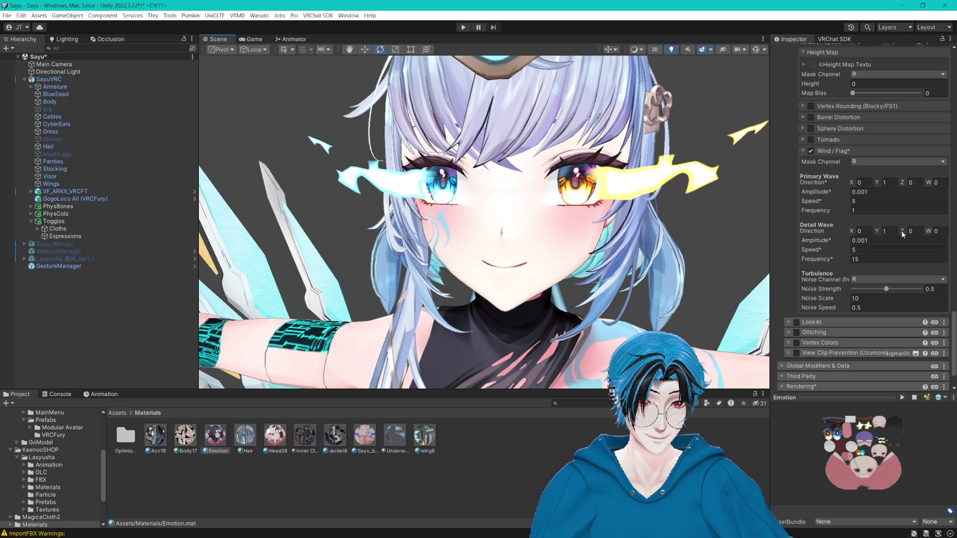
pyautogui.write('0')
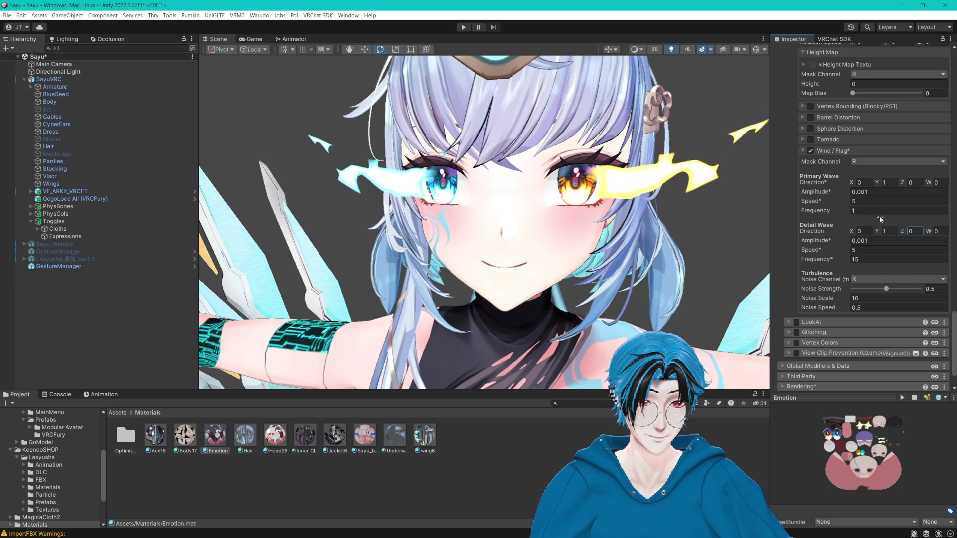
pyautogui.write('0')
pyautogui.press('BackSpace')
pyautogui.press('BackSpace')
pyautogui.press('BackSpace')
# - Set the primary wave frequency to 5 and speed to 7
pyautogui.click(865, 192)
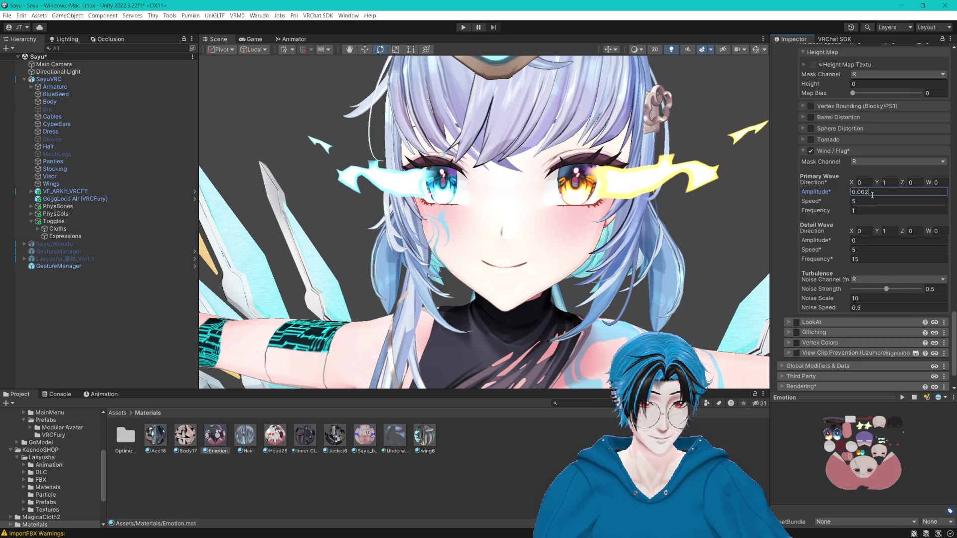
pyautogui.click(855, 210)
pyautogui.write('5')
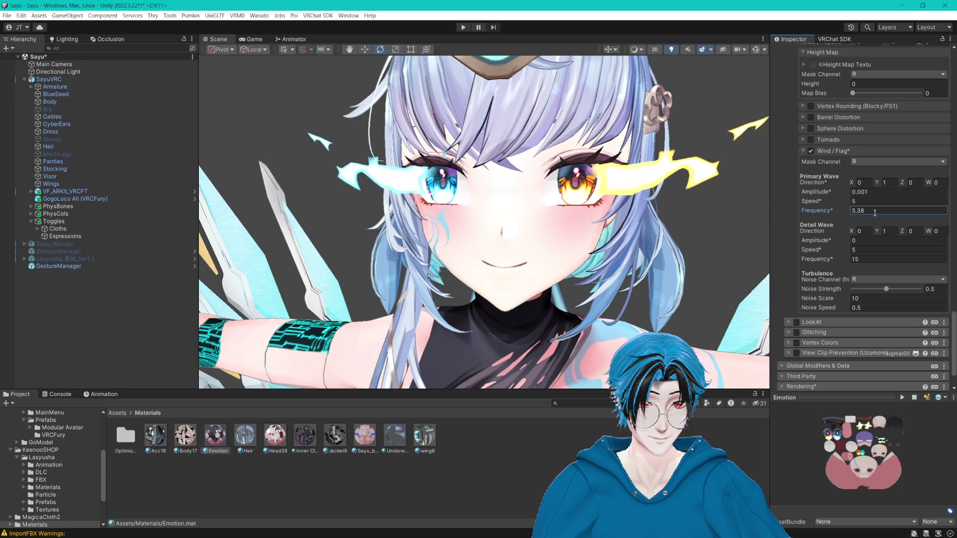
pyautogui.click(855, 202)
pyautogui.write('7')
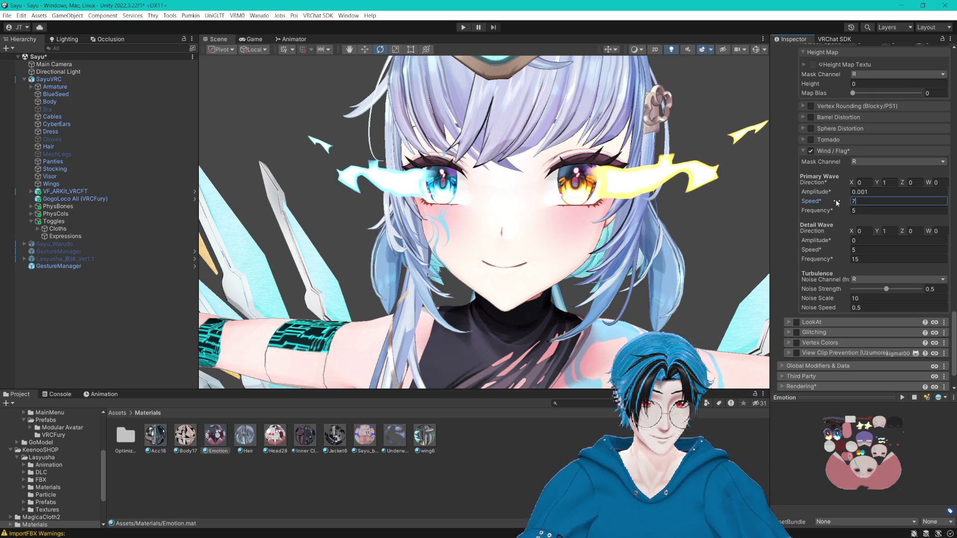
# - Set the primary wave direction to X 15, Y 15
pyautogui.click(876, 185)
pyautogui.moveTo(876, 184); pyautogui.dragTo(895, 183)
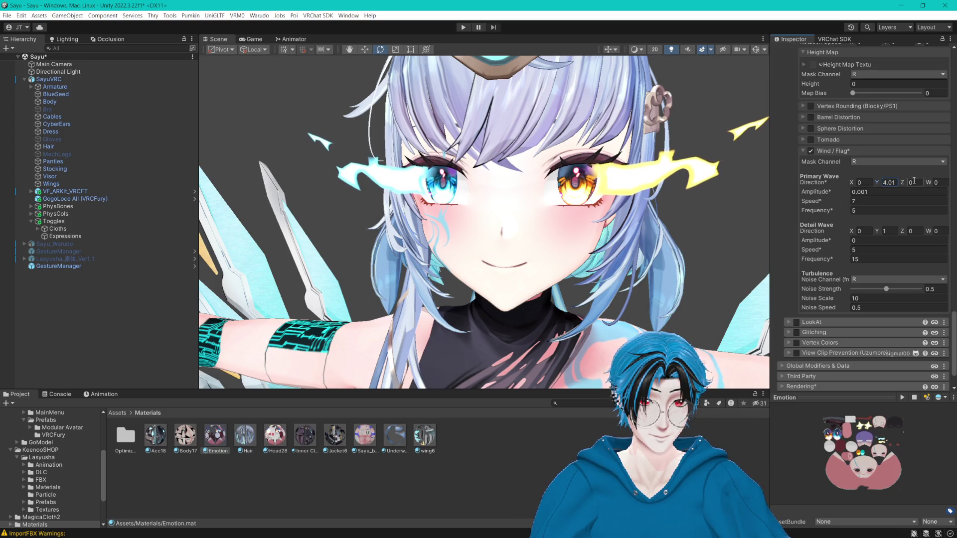
pyautogui.write('15')
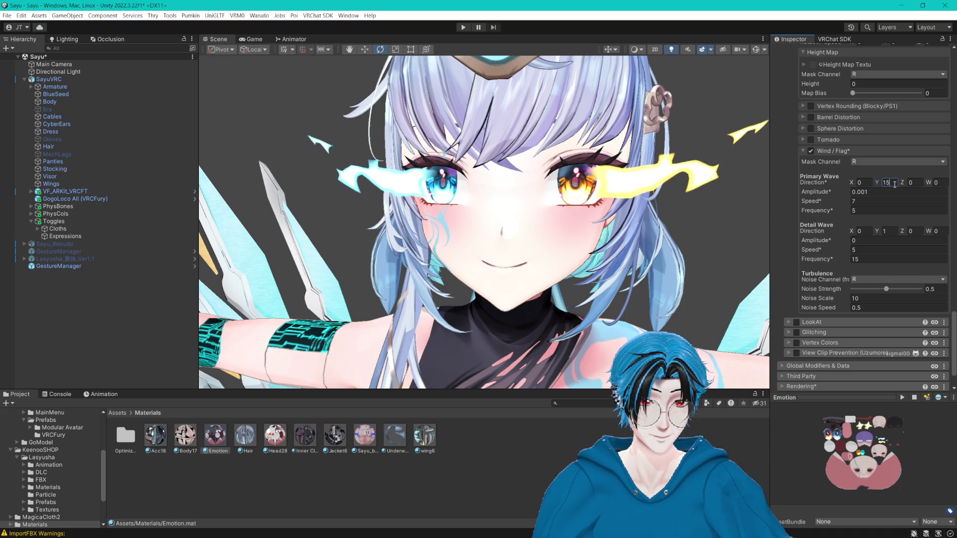
pyautogui.click(864, 183)
pyautogui.write('3.4')
pyautogui.hotkey('ctrl', 'a')
pyautogui.write('104.4')
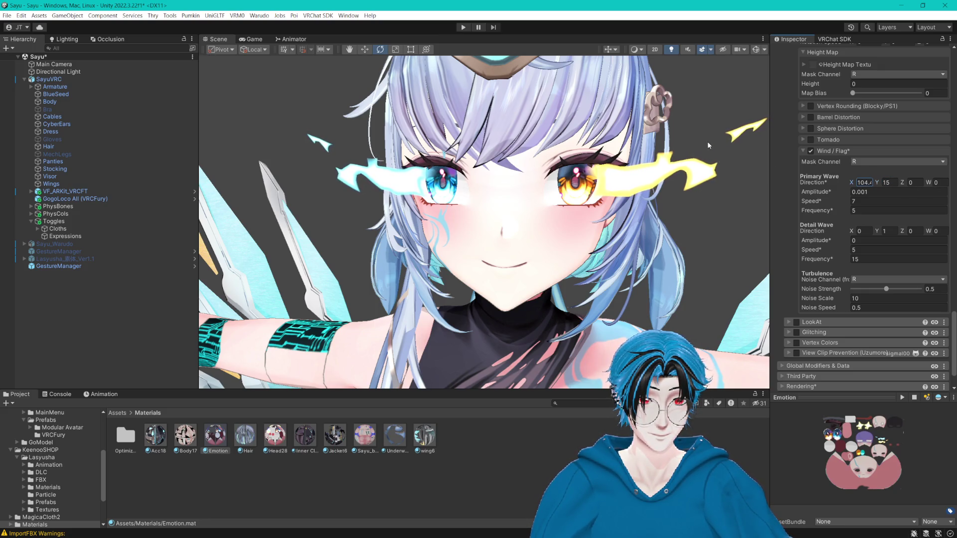
pyautogui.hotkey('ctrl', 'a')
pyautogui.write('0')
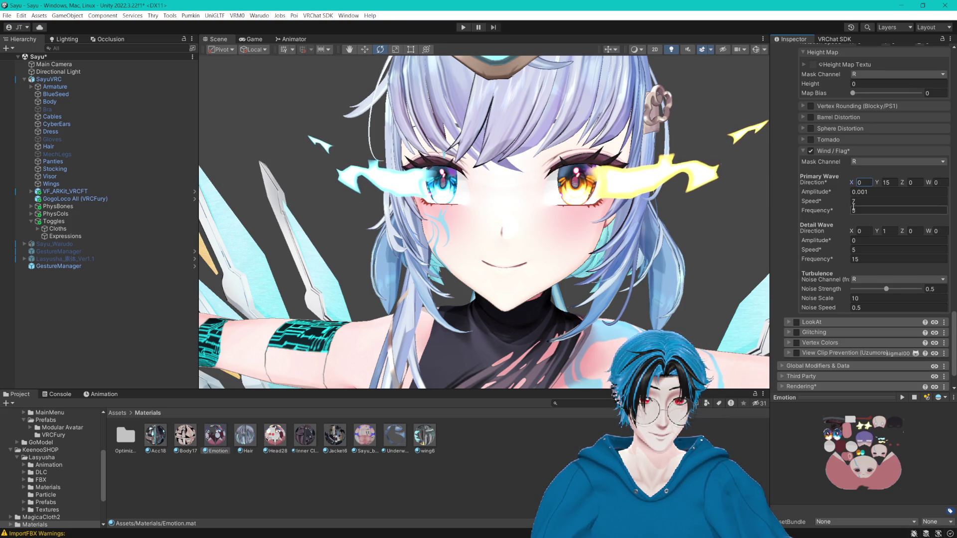
pyautogui.hotkey('ctrl', 'a')
pyautogui.write('15')
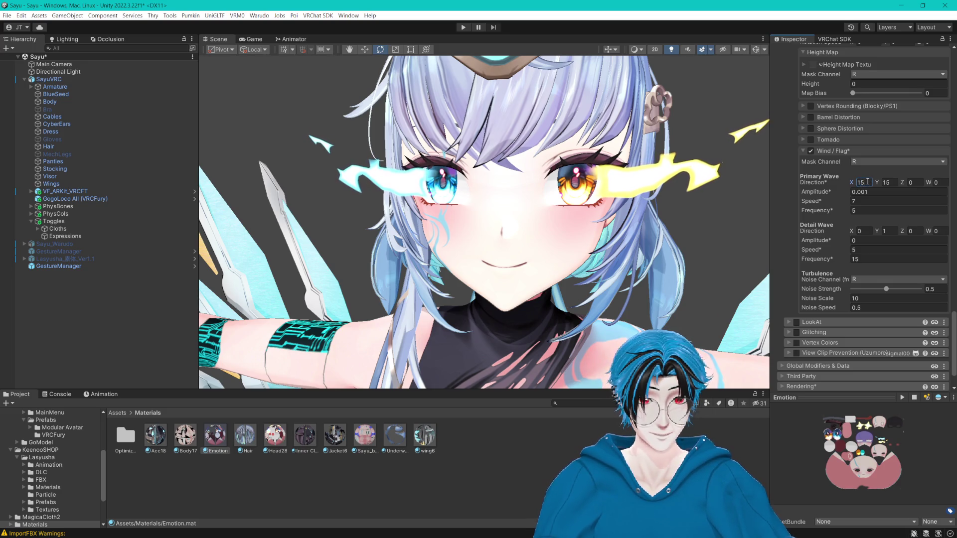
pyautogui.press('Return')
pyautogui.scroll(-5, 635, 228)
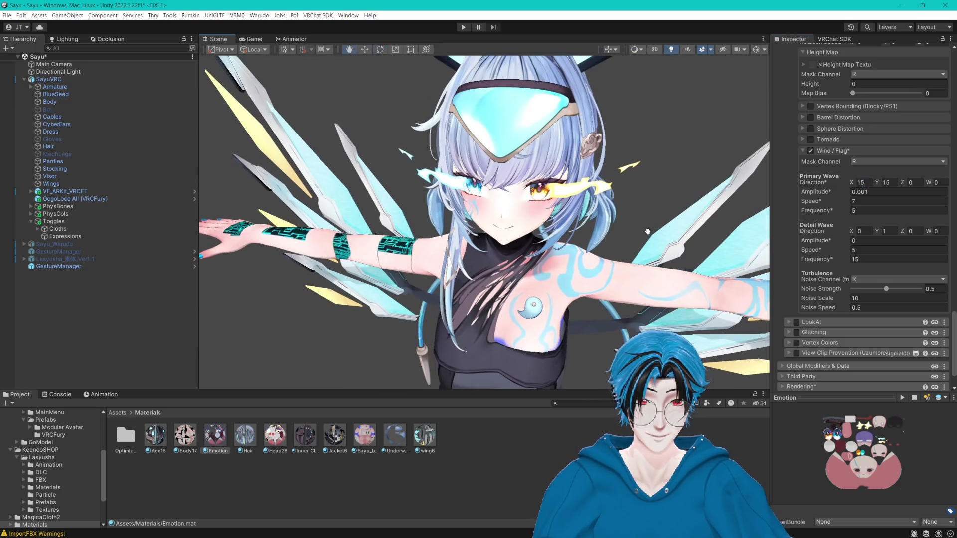
# - Leave the primary wave direction Y at 15, discarding a trial edit
pyautogui.scroll(6, 649, 234)
pyautogui.scroll(-5, 649, 234)
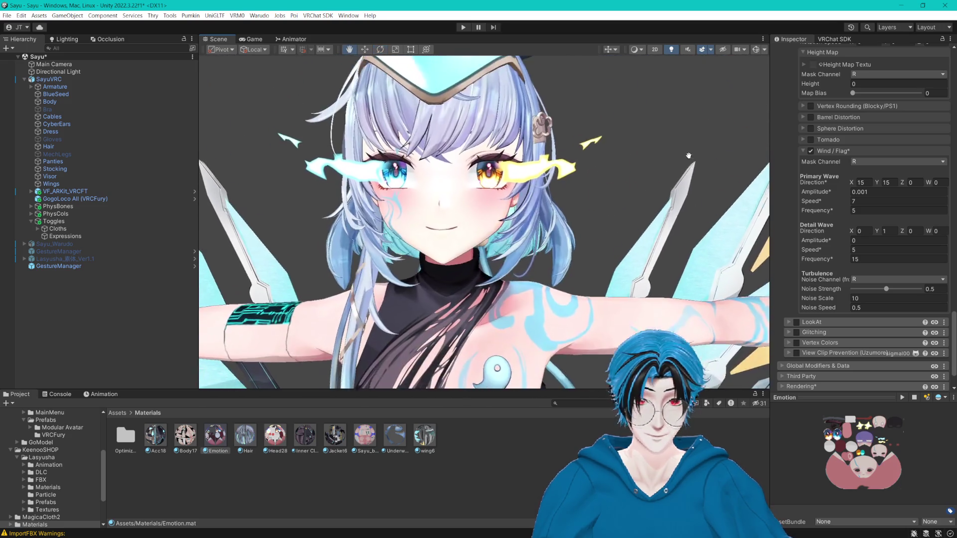
pyautogui.click(885, 182)
pyautogui.write('55')
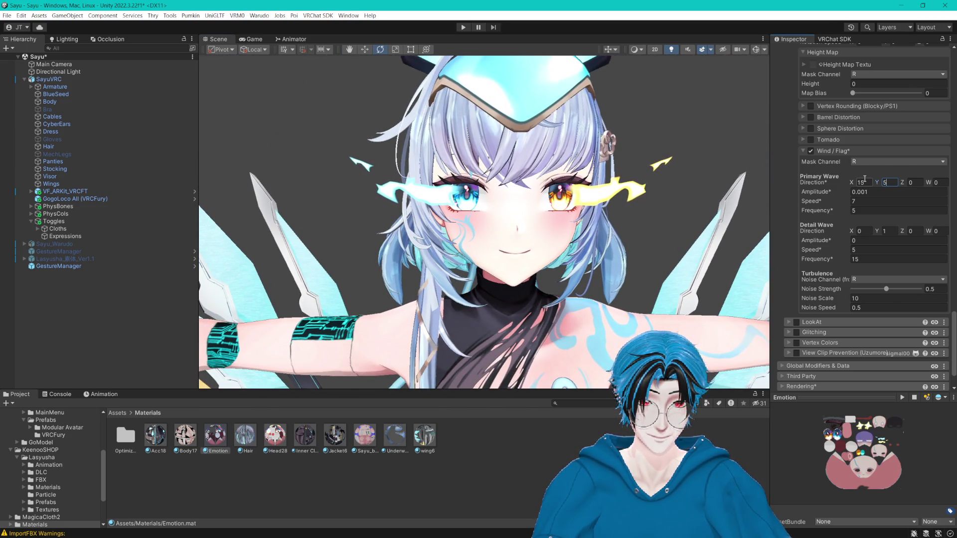
pyautogui.press('Escape')
# - Set the primary wave speed to 10 and amplitude to 0.0012, then save the scene
pyautogui.click(866, 192)
pyautogui.write('0.002')
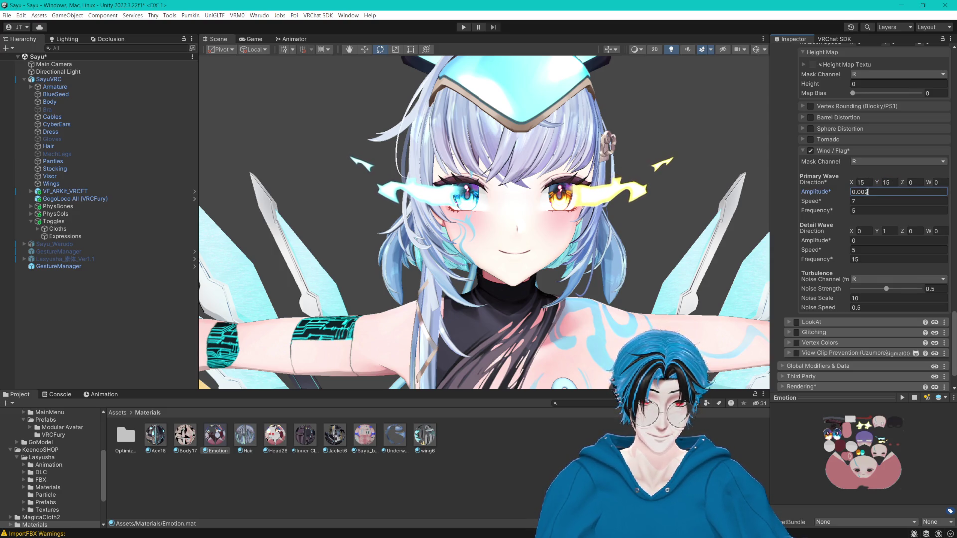
pyautogui.press('BackSpace')
pyautogui.write('15')
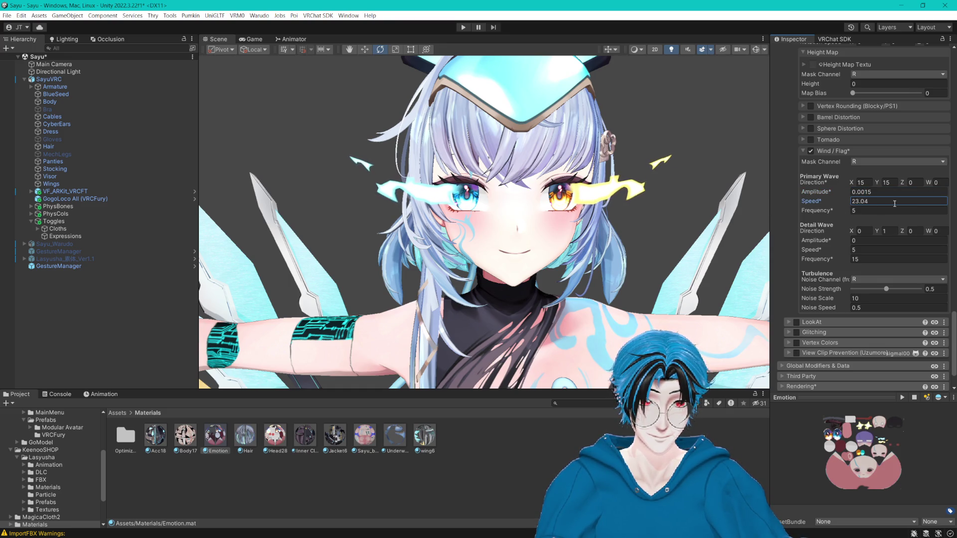
pyautogui.write('15')
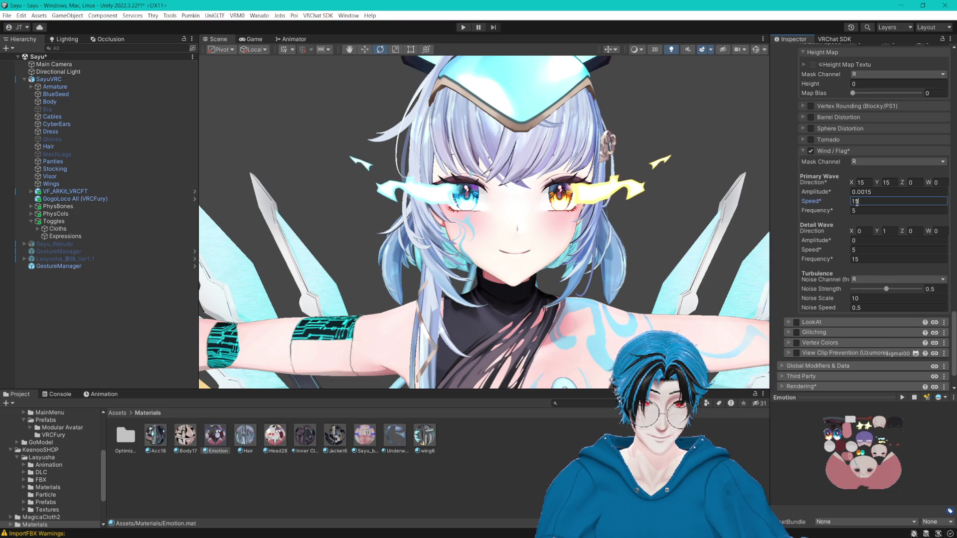
pyautogui.press('BackSpace')
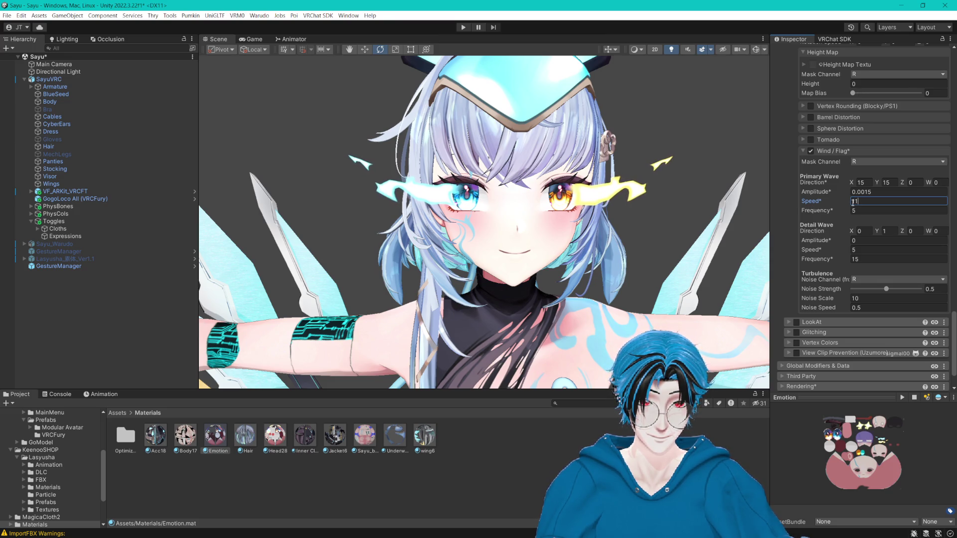
pyautogui.write('0')
pyautogui.click(869, 192)
pyautogui.write('0.0012')
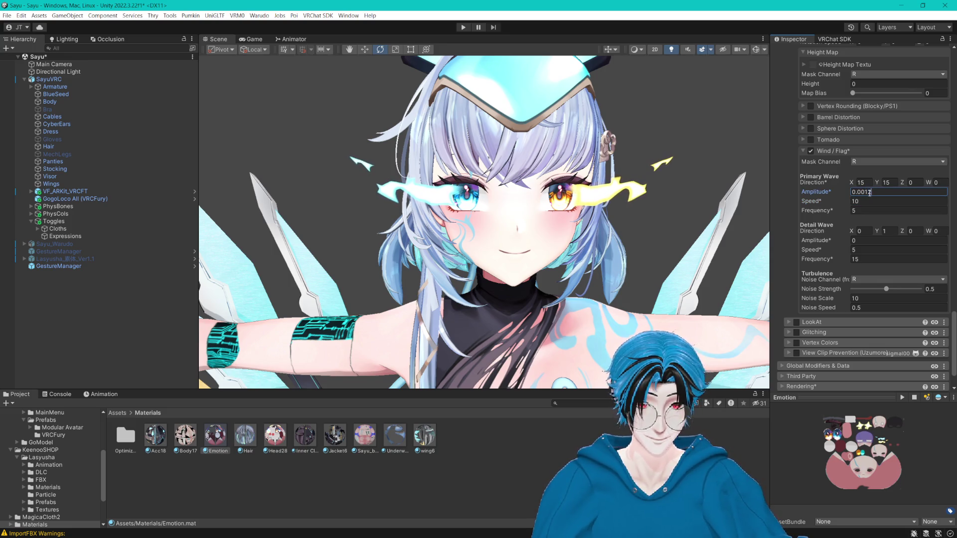
pyautogui.press('Return')
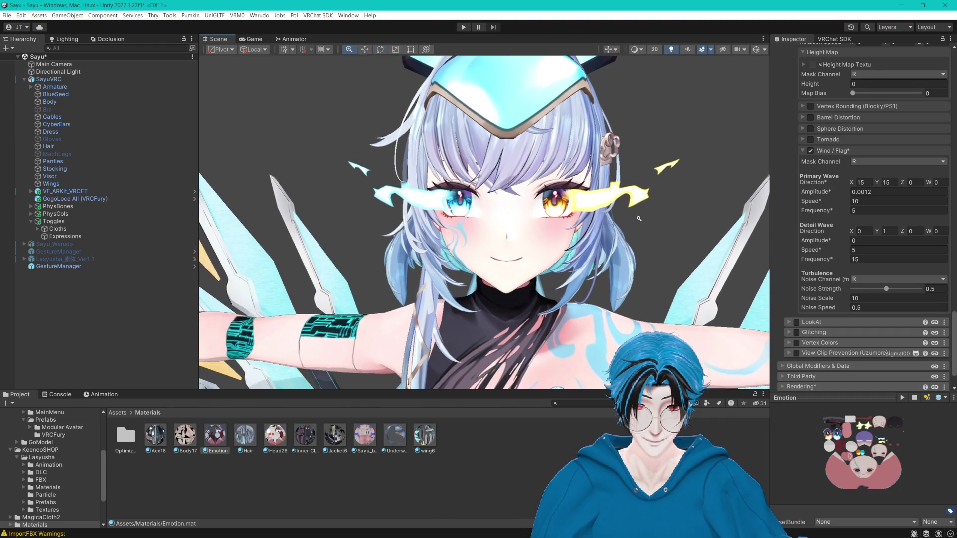
pyautogui.hotkey('ctrl', 's')
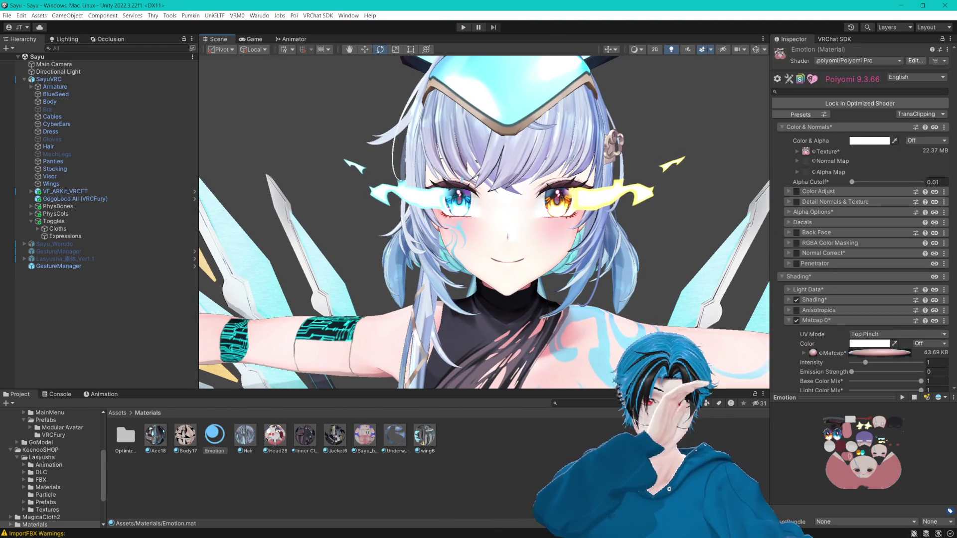
# - Select the Emotion material and bring its Wind/Flag section into view
pyautogui.scroll(5, 608, 271)
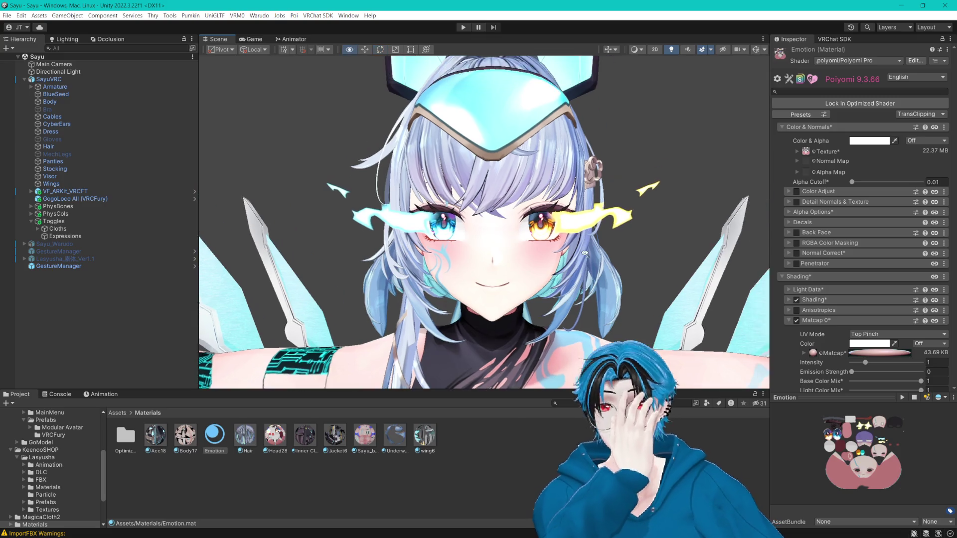
pyautogui.scroll(5, 648, 267)
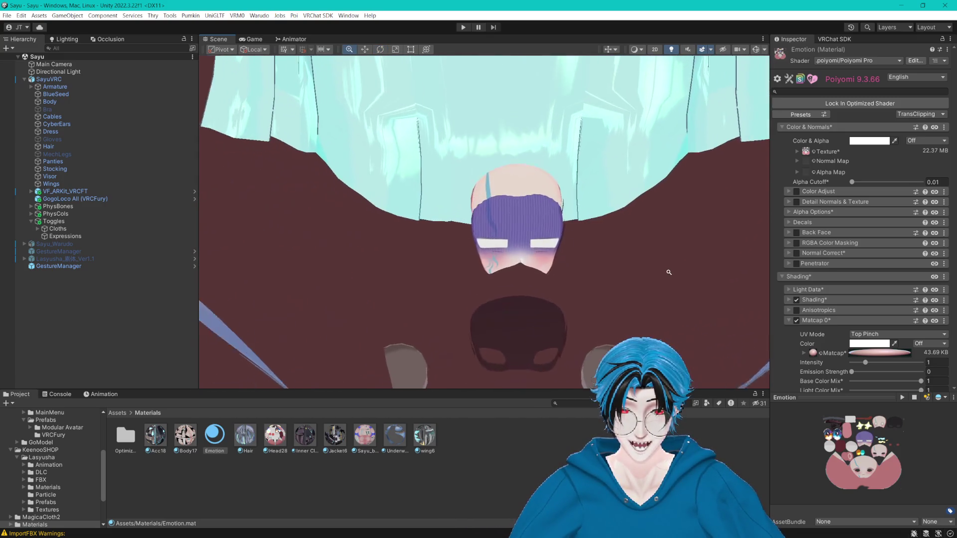
pyautogui.scroll(-5, 670, 272)
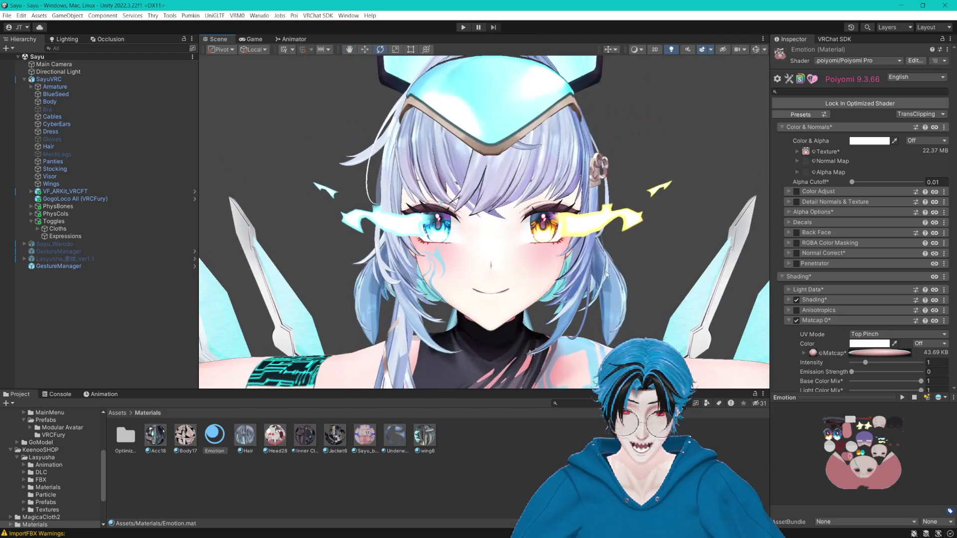
pyautogui.click(211, 458)
pyautogui.click(214, 436)
pyautogui.scroll(-15, 907, 258)
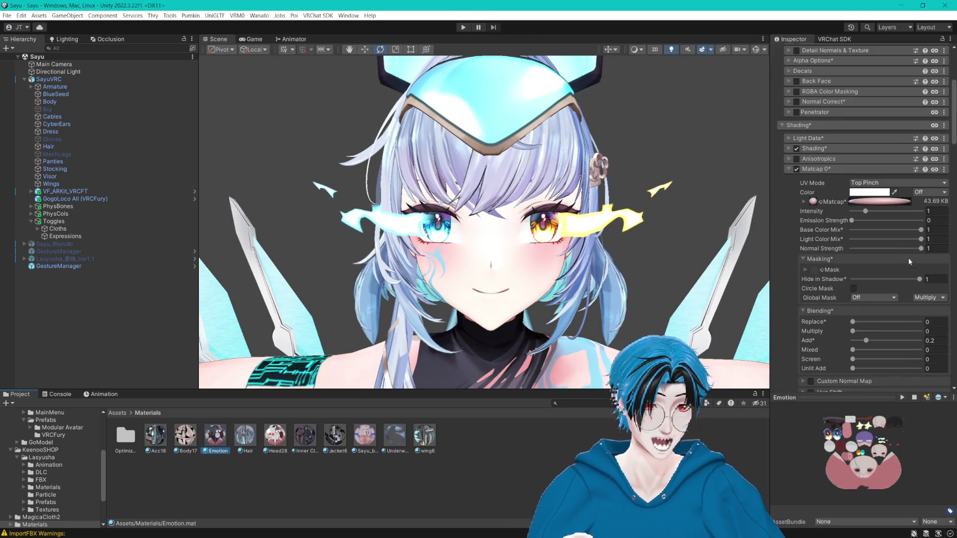
pyautogui.scroll(-20, 869, 233)
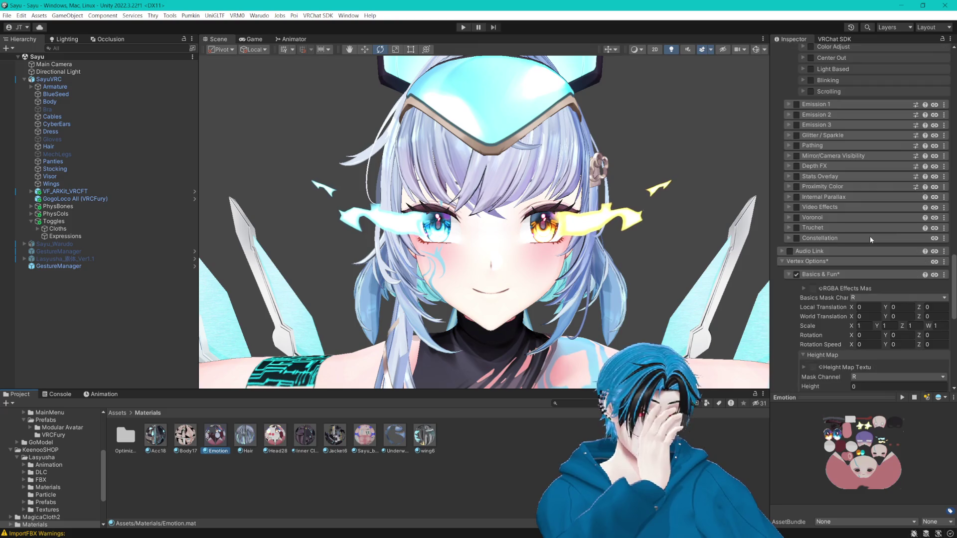
pyautogui.scroll(-5, 864, 245)
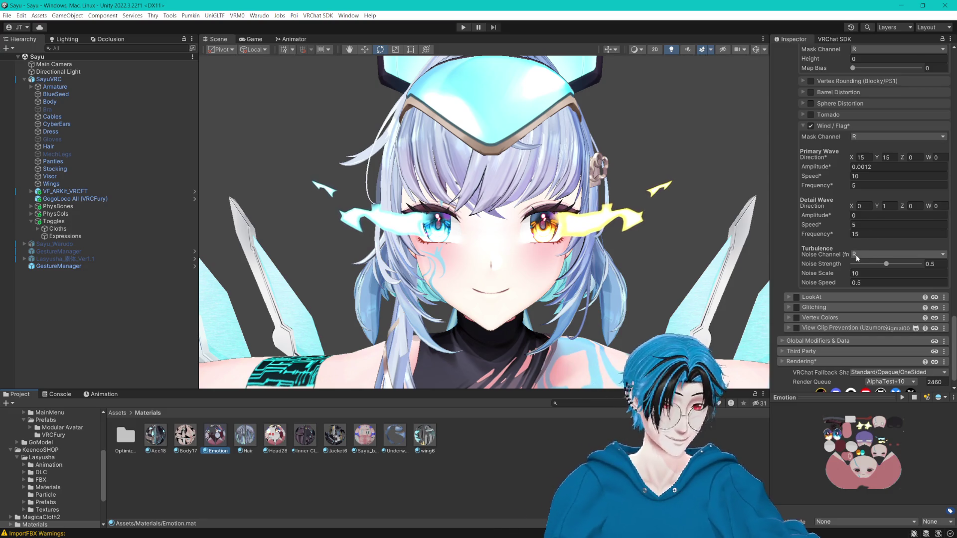
# - Set both Mask Channel and Turbulence Noise Channel to Vert Col R
pyautogui.click(869, 137)
pyautogui.click(897, 187)
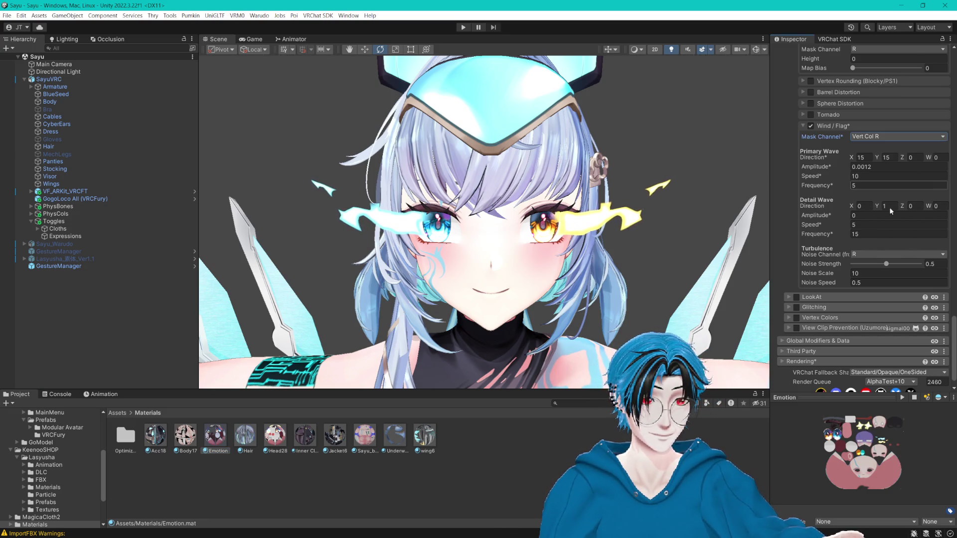
pyautogui.click(868, 256)
pyautogui.click(892, 301)
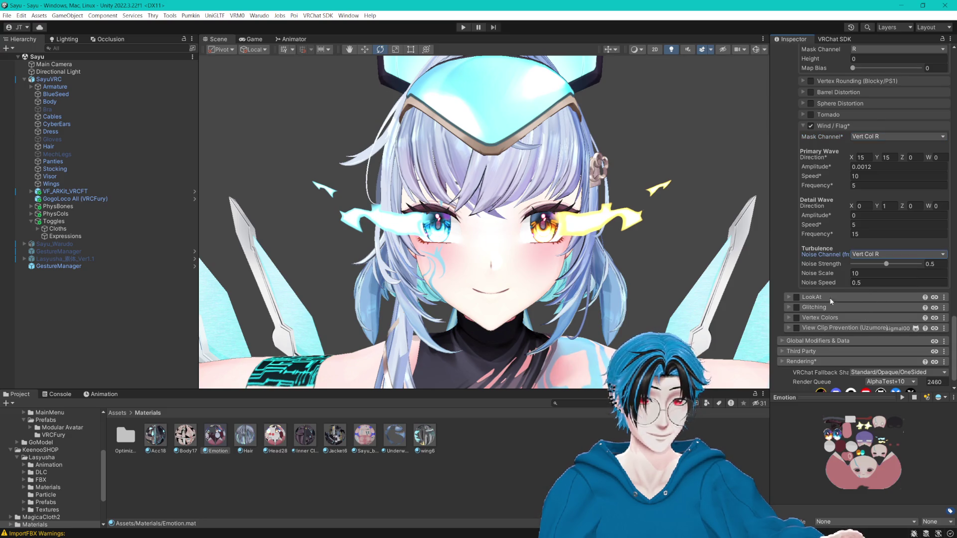
pyautogui.scroll(15, 831, 301)
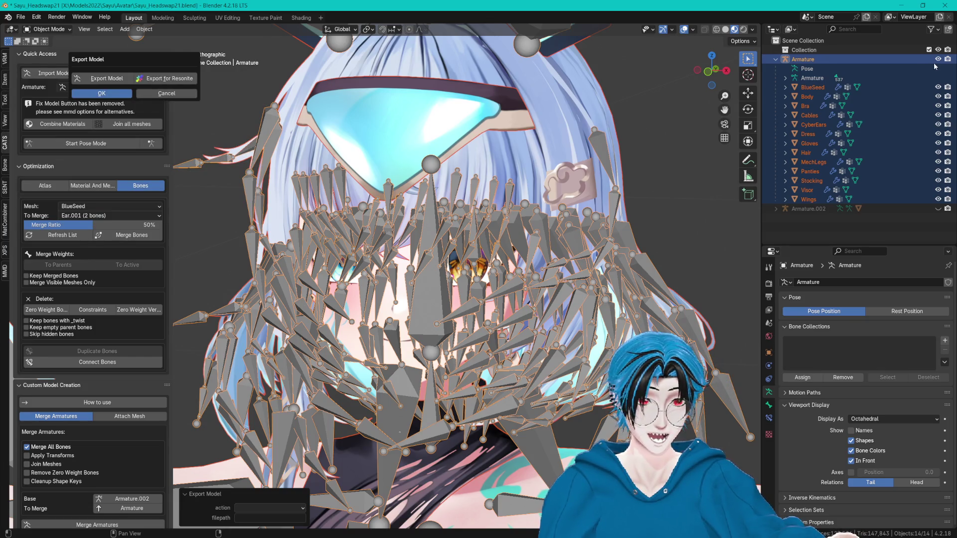
# - Cancel the CATS Export Model dialog, hide the Armature, and save the blend file
pyautogui.click(936, 60)
pyautogui.click(937, 59)
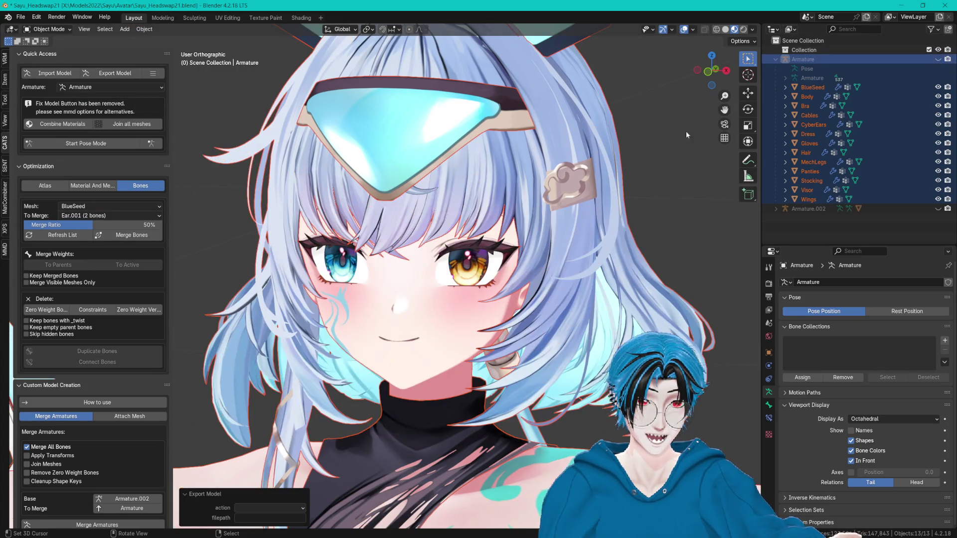
pyautogui.scroll(-2, 634, 148)
pyautogui.hotkey('ctrl', 's')
# - Select the Body mesh and make Eye_fire its active shape key
pyautogui.click(640, 154)
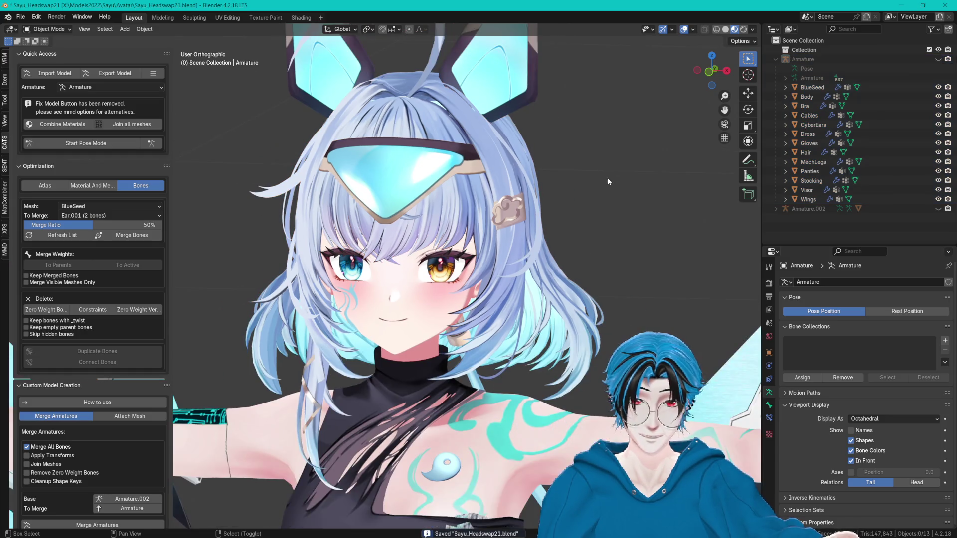
pyautogui.click(807, 97)
pyautogui.scroll(-5, 950, 427)
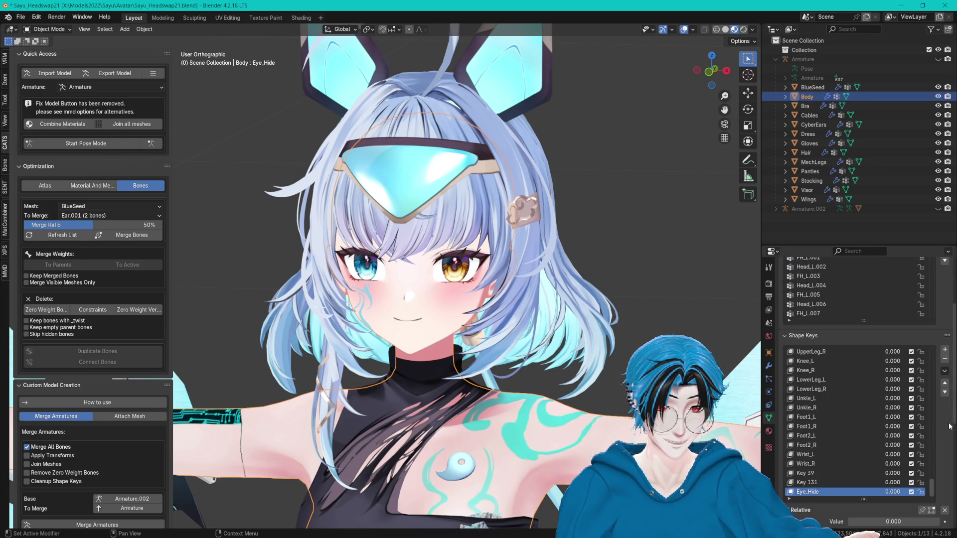
pyautogui.scroll(5, 949, 309)
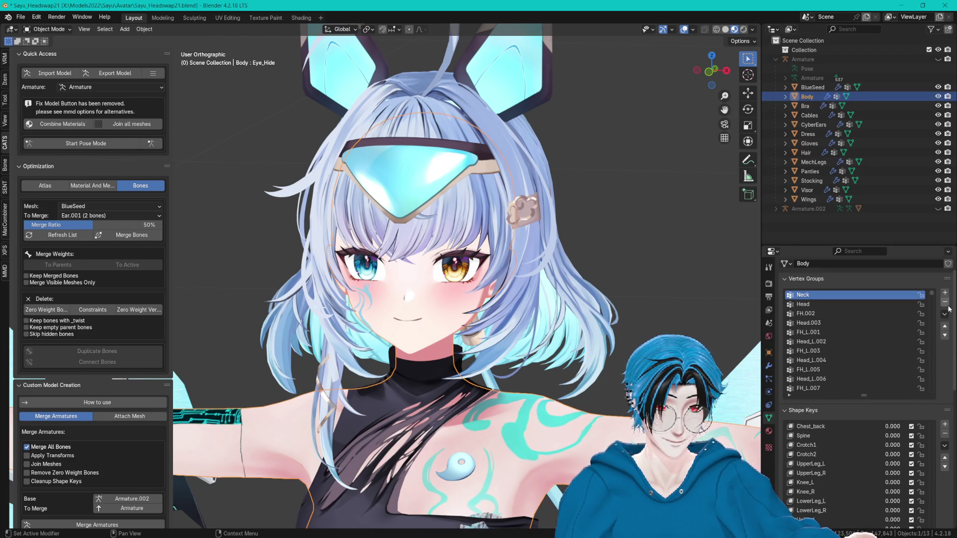
pyautogui.click(858, 283)
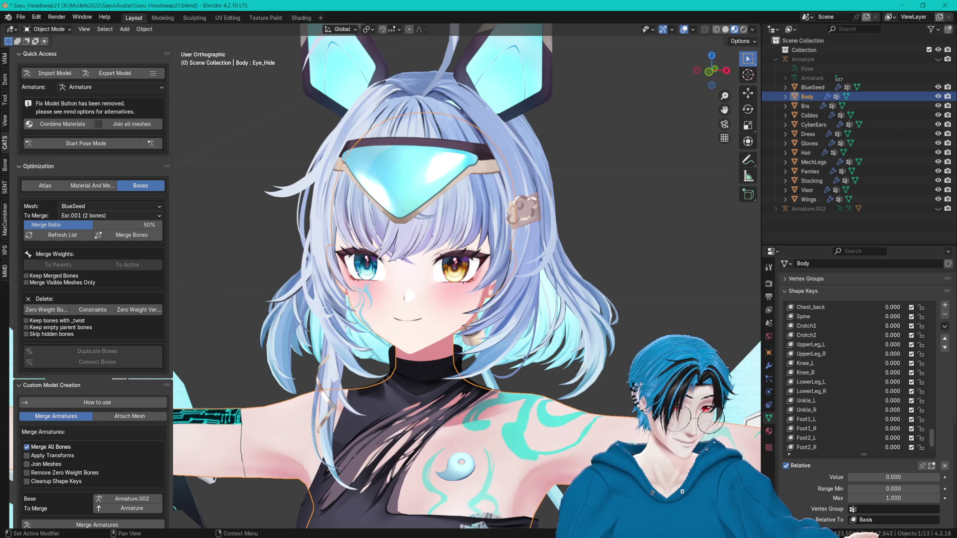
pyautogui.scroll(5, 863, 352)
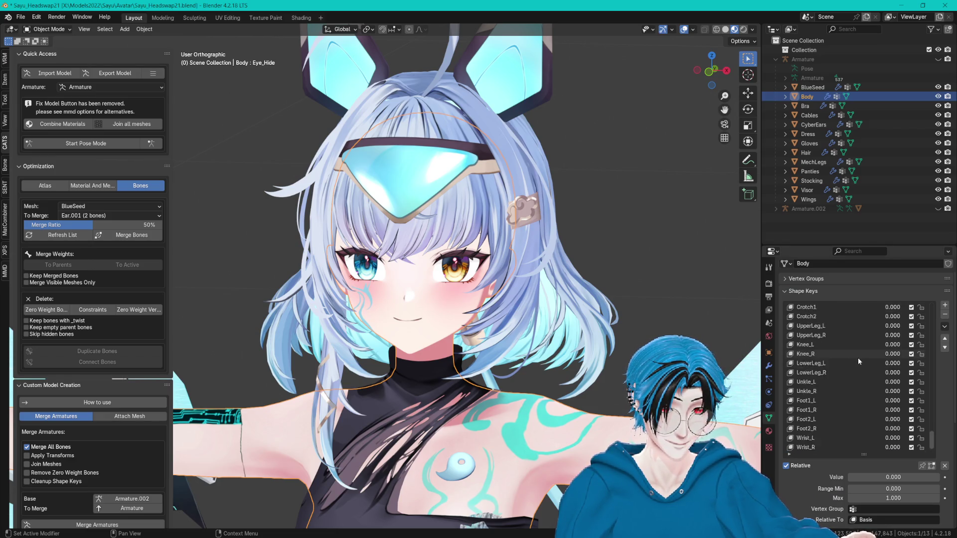
pyautogui.click(822, 293)
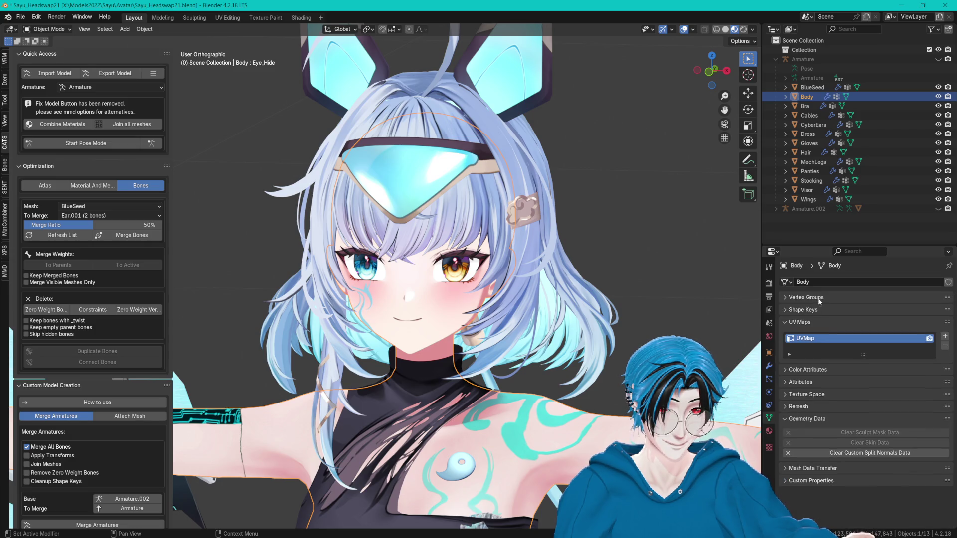
pyautogui.click(800, 309)
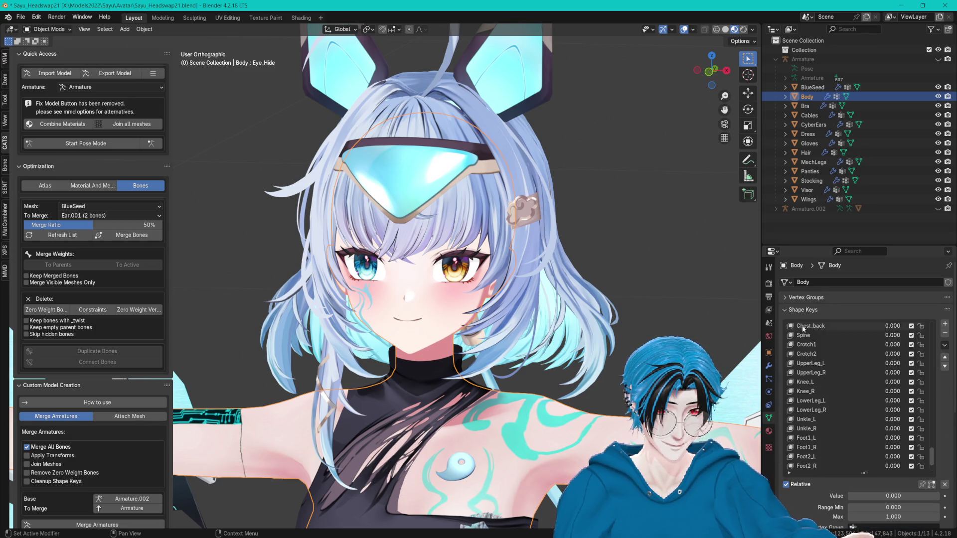
pyautogui.scroll(20, 842, 409)
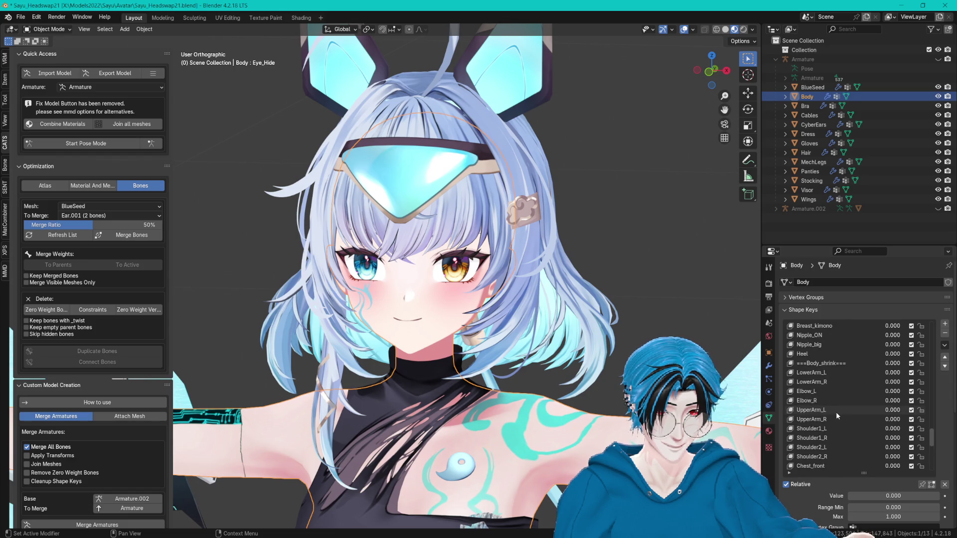
pyautogui.click(812, 354)
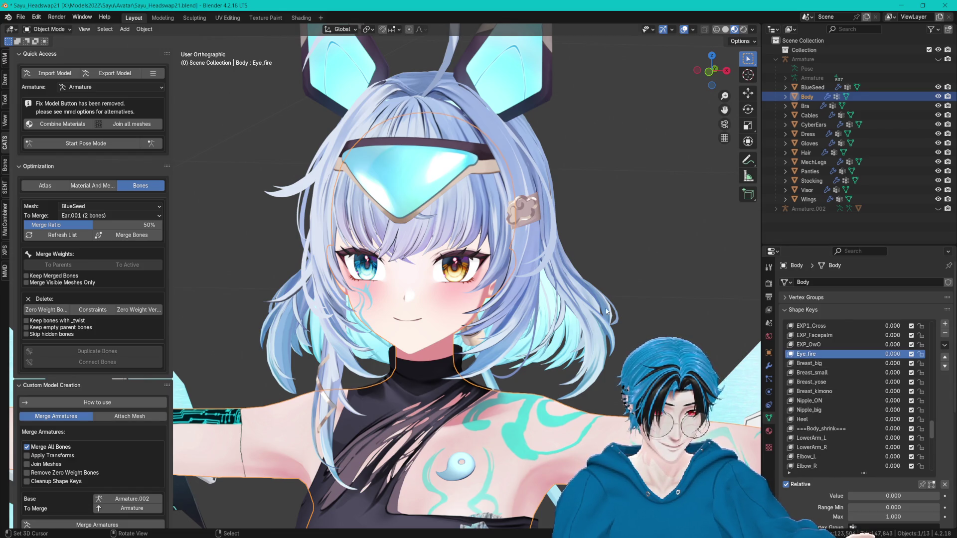
# - In Edit Mode with X-Ray on, circle-select the eye flames and extend to connected geometry
pyautogui.press('Tab')
pyautogui.scroll(4, 630, 317)
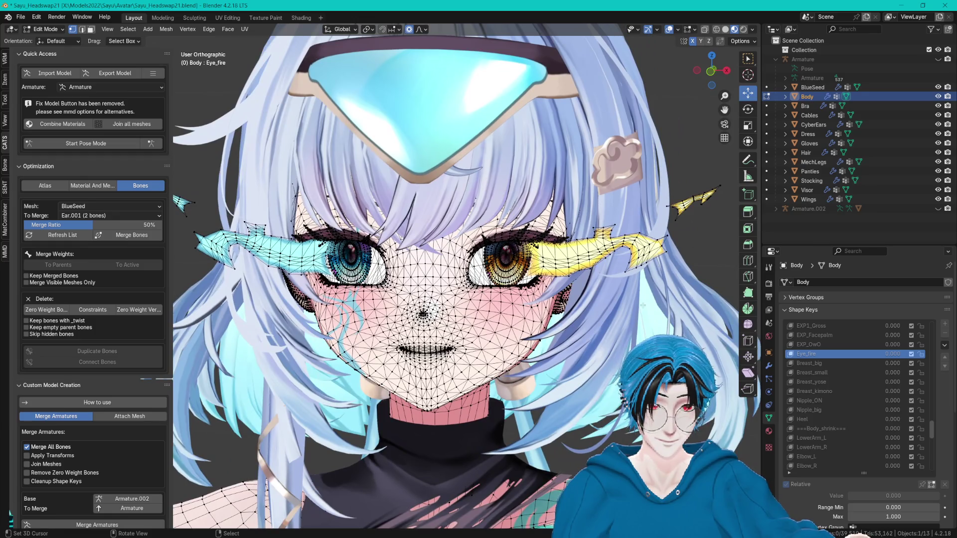
pyautogui.click(704, 29)
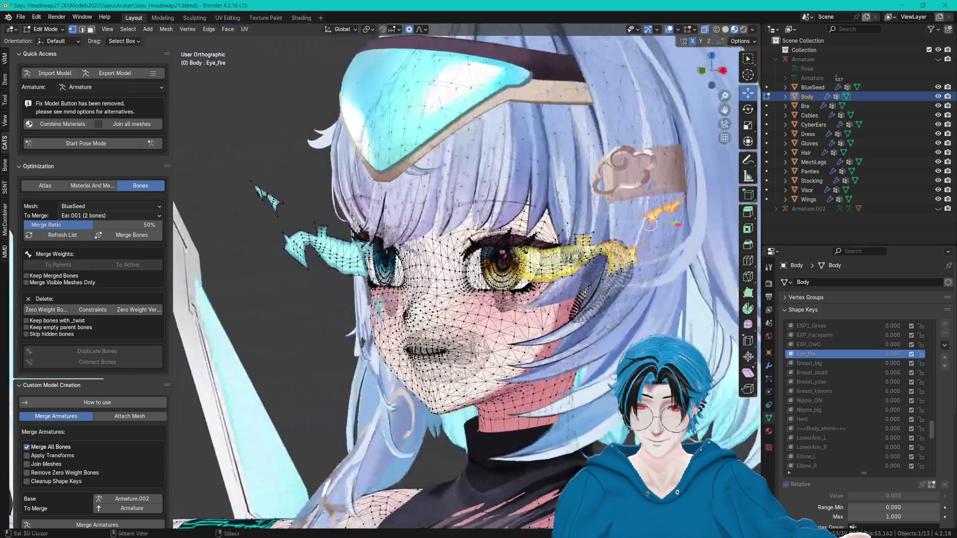
pyautogui.press('c')
pyautogui.rightClick(269, 217)
pyautogui.hotkey('ctrl', 'l')
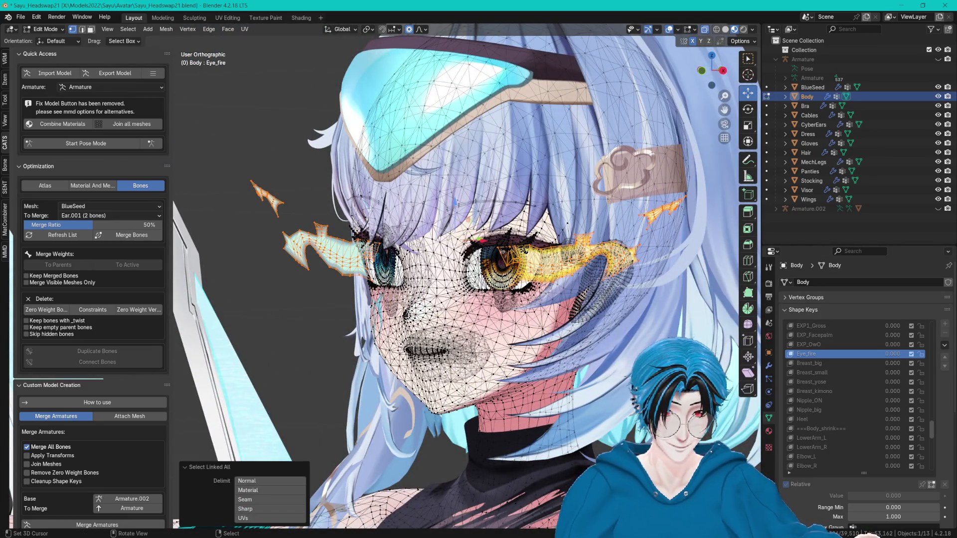
pyautogui.press('KP_1')
pyautogui.press('Tab')
# - Grow the connected selection under EXP_OwO, then return to the Eye_fire shape key
pyautogui.click(808, 344)
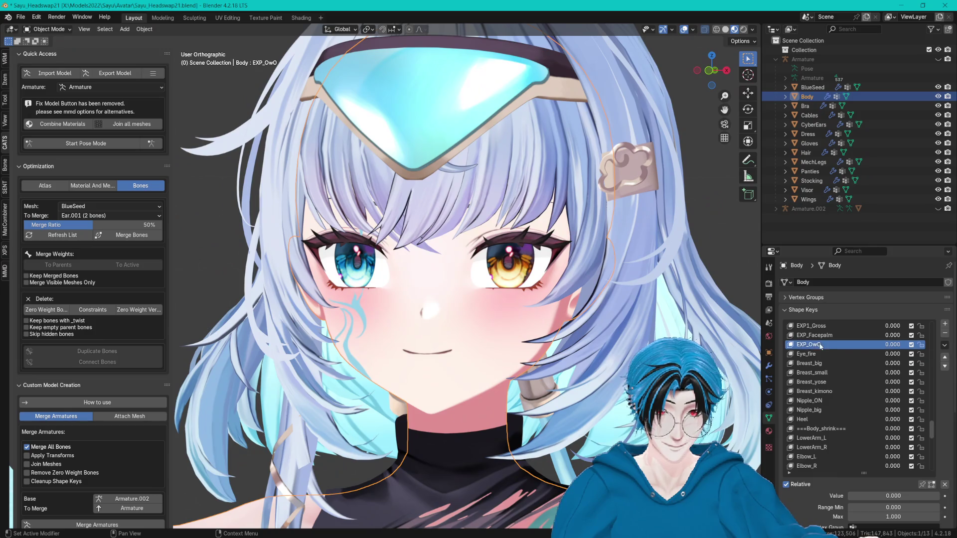
pyautogui.press('Tab')
pyautogui.moveTo(602, 303)
pyautogui.mouseDown()
pyautogui.moveTo(457, 367)
pyautogui.moveTo(523, 331)
pyautogui.mouseUp()
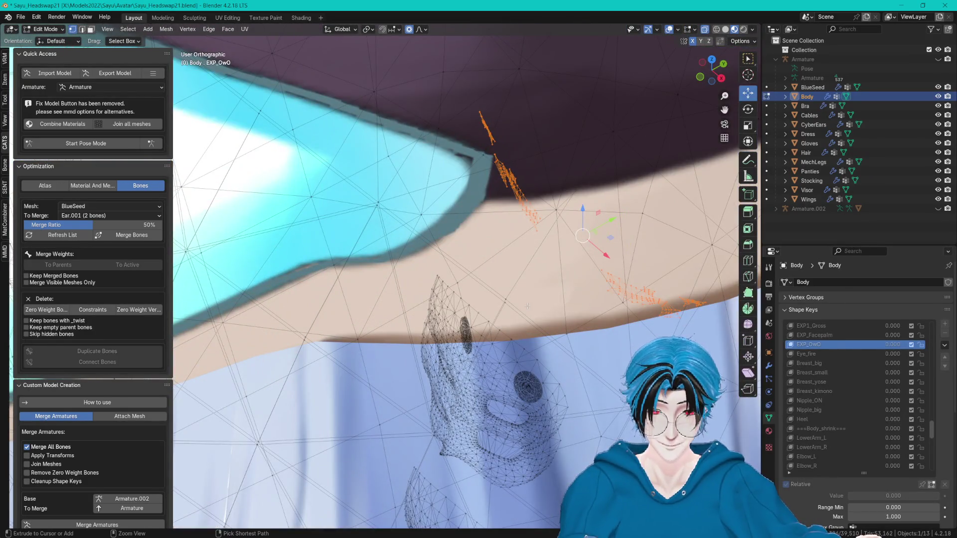
pyautogui.hotkey('ctrl', 'l')
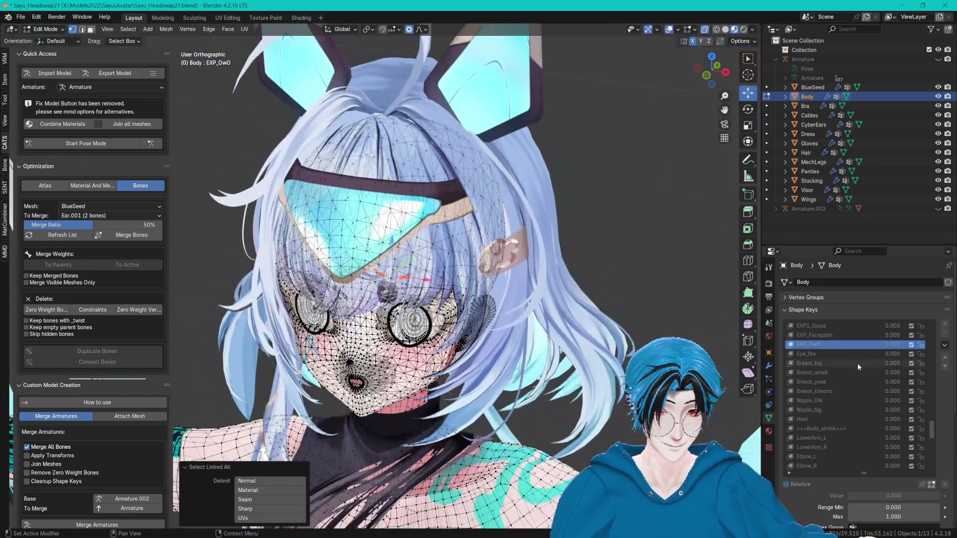
pyautogui.click(805, 353)
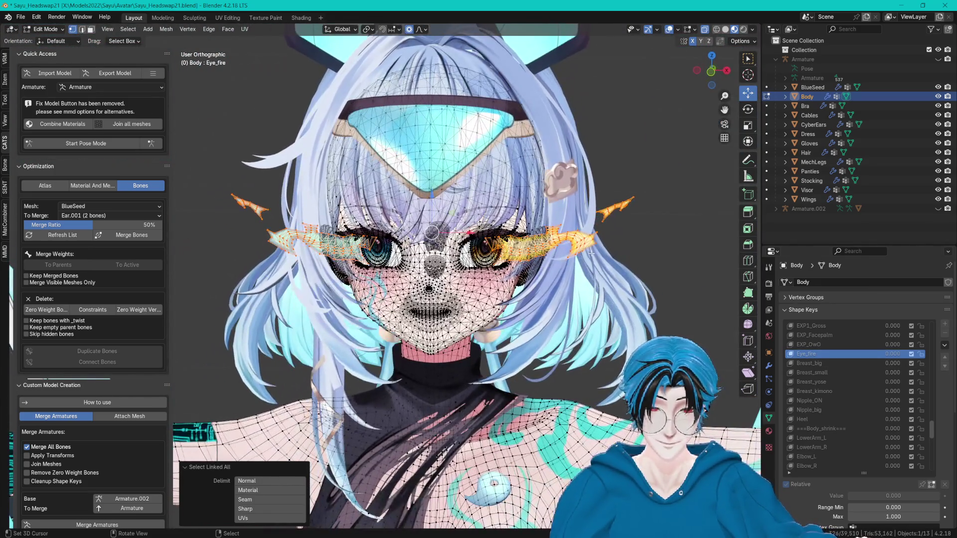
pyautogui.press('Tab')
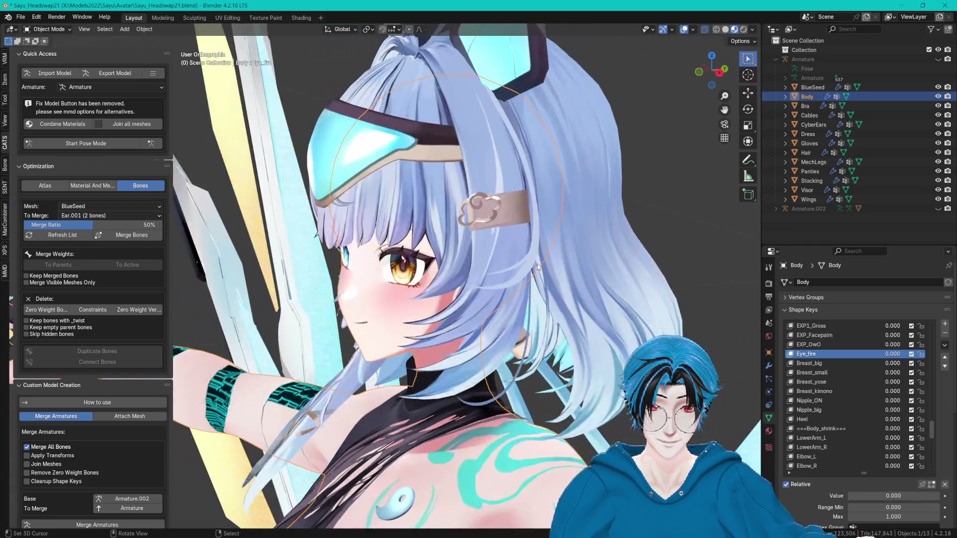
pyautogui.press('Tab')
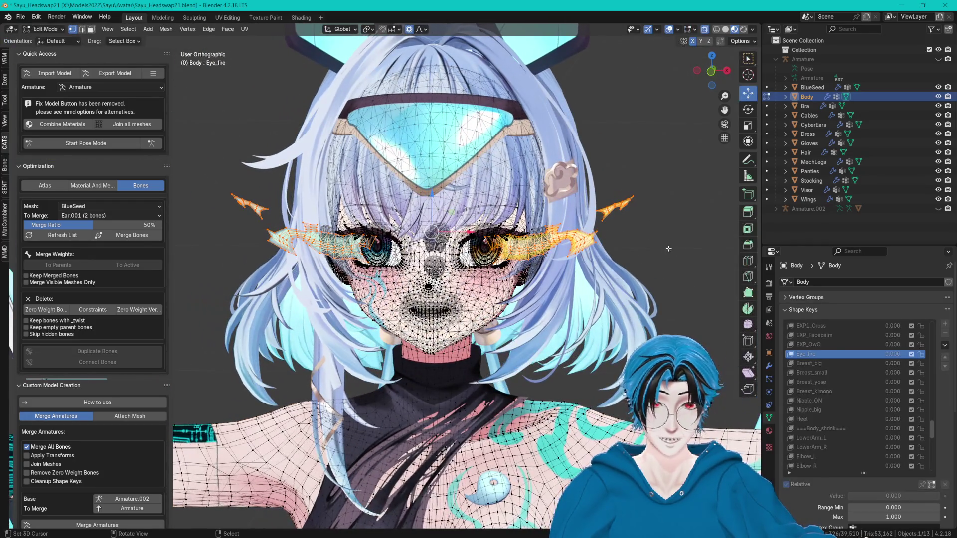
pyautogui.click(59, 30)
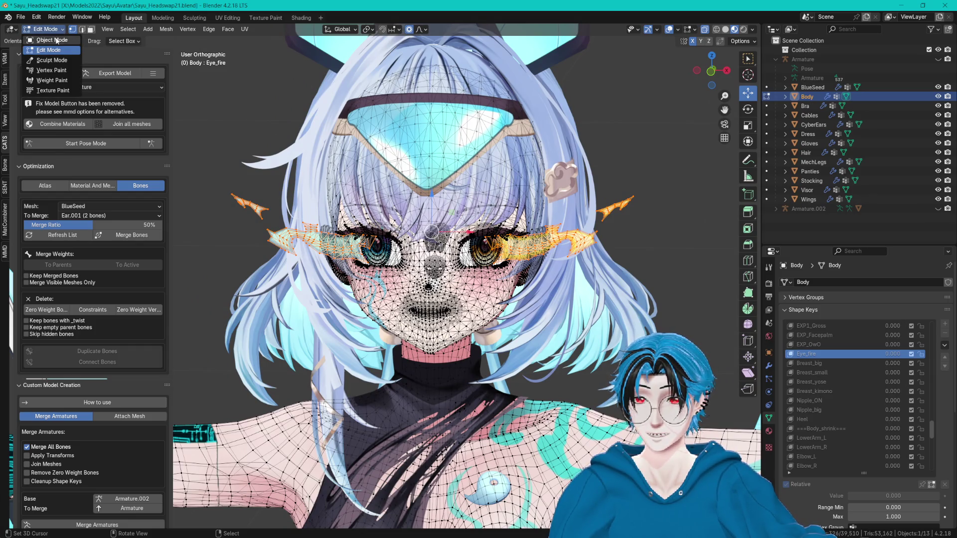
# - Switch Body to Vertex Paint, hide Hair, and view the head side-on in orthographic
pyautogui.click(56, 71)
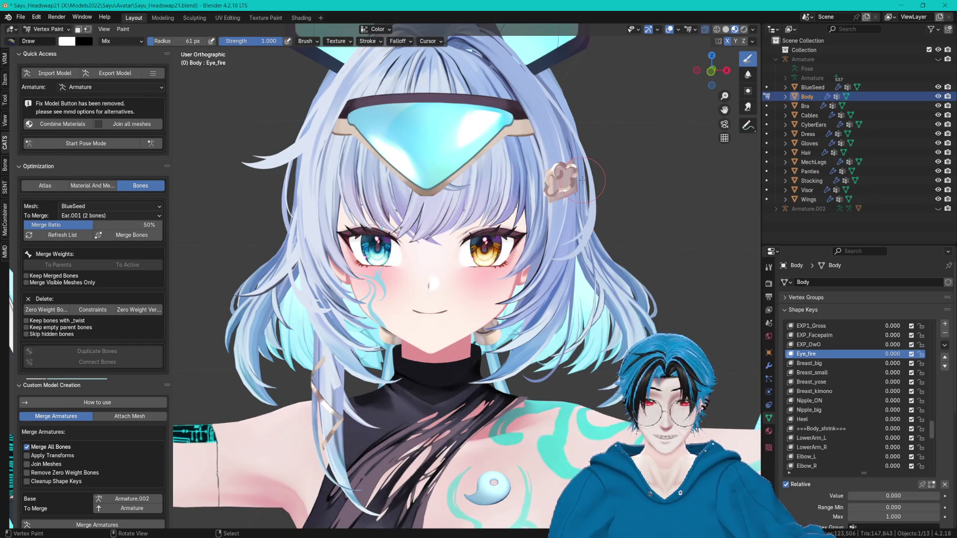
pyautogui.scroll(10, 583, 179)
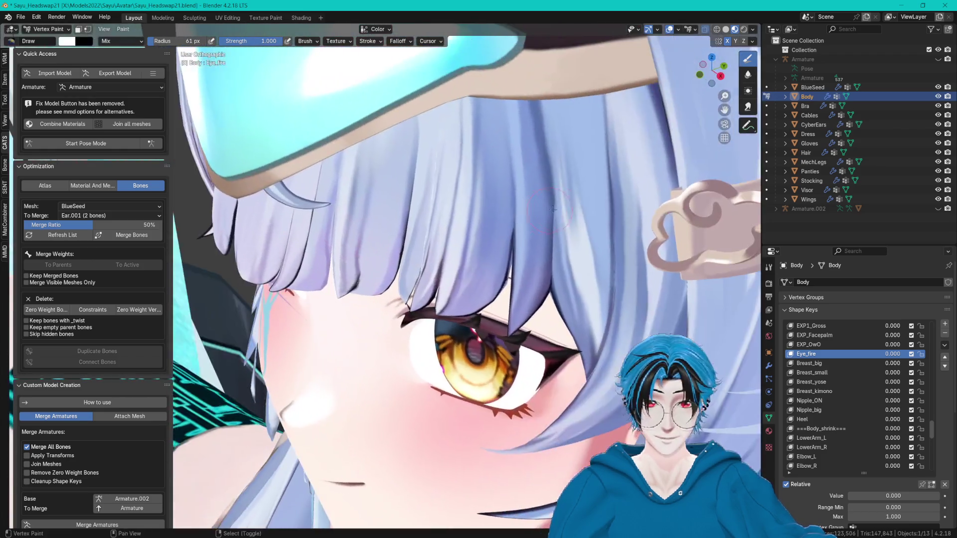
pyautogui.scroll(-5, 421, 259)
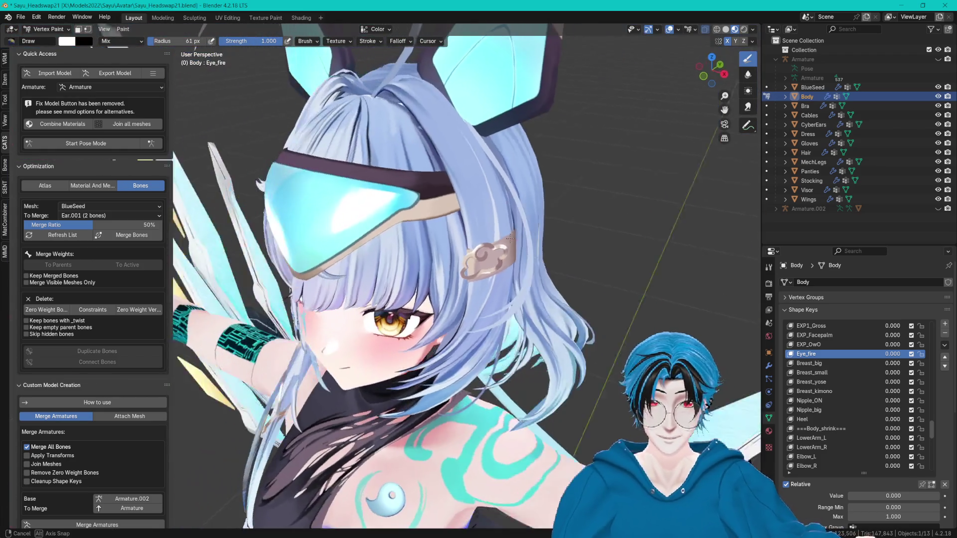
pyautogui.click(937, 153)
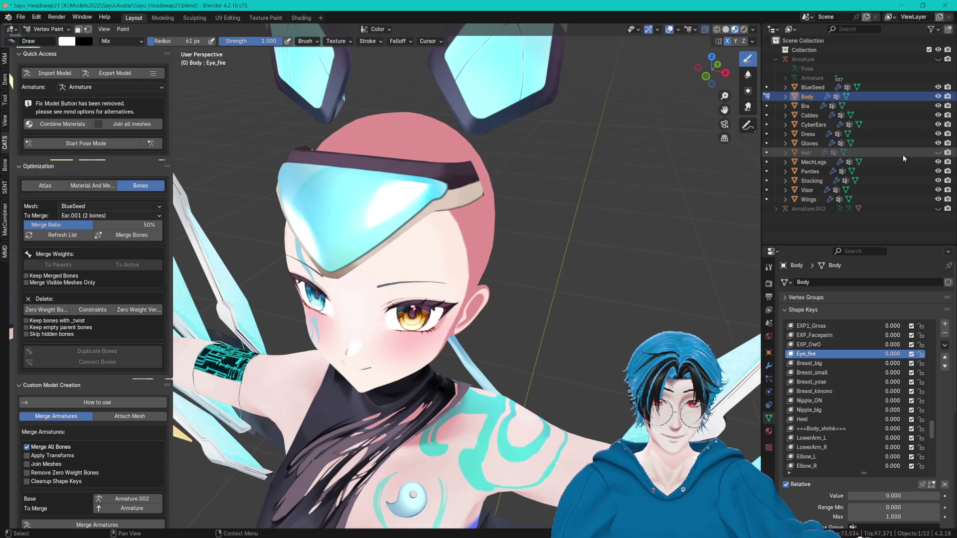
pyautogui.moveTo(598, 190); pyautogui.dragTo(506, 184)
pyautogui.scroll(3, 505, 184)
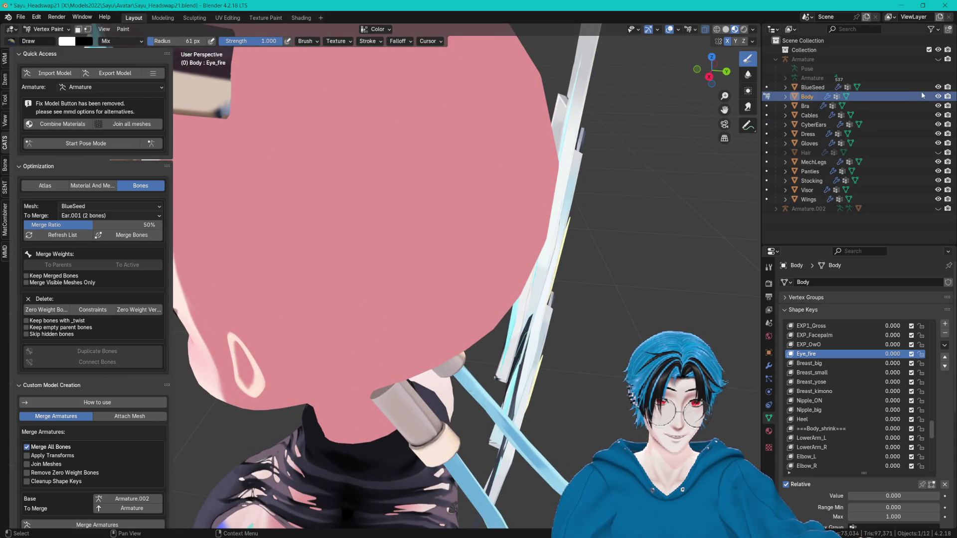
pyautogui.scroll(3, 511, 252)
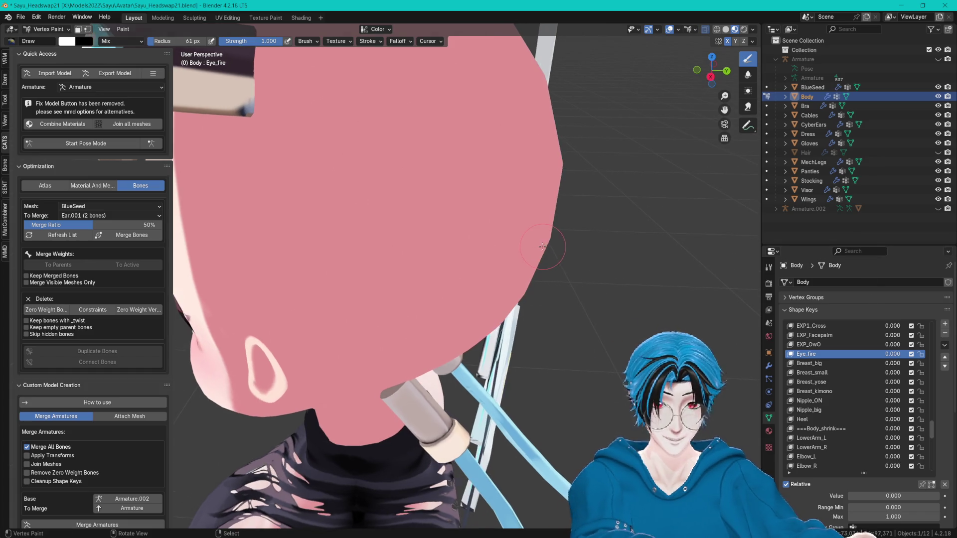
pyautogui.press('KP_5')
# - Check the selected eye-flame geometry in Edit Mode, then return to Vertex Paint
pyautogui.press('Tab')
pyautogui.scroll(4, 528, 256)
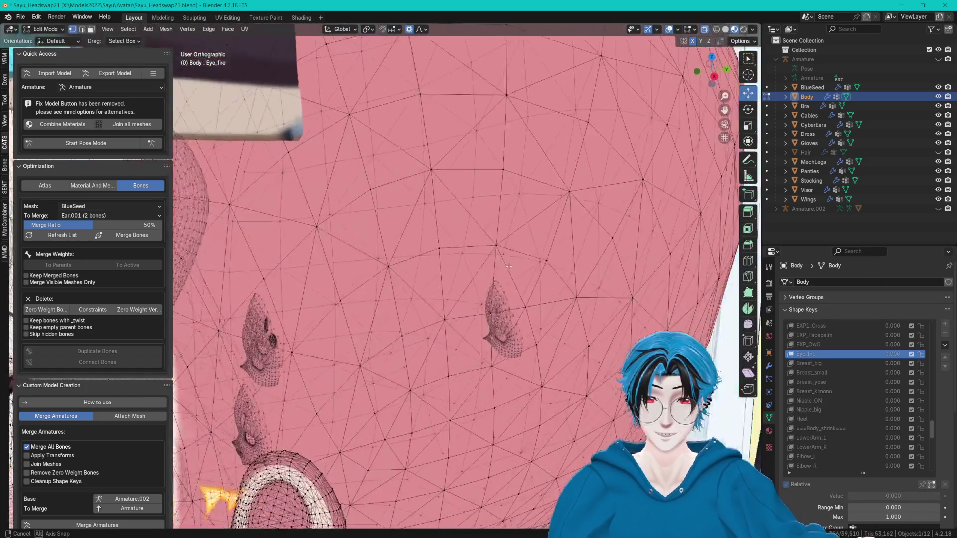
pyautogui.scroll(-6, 550, 263)
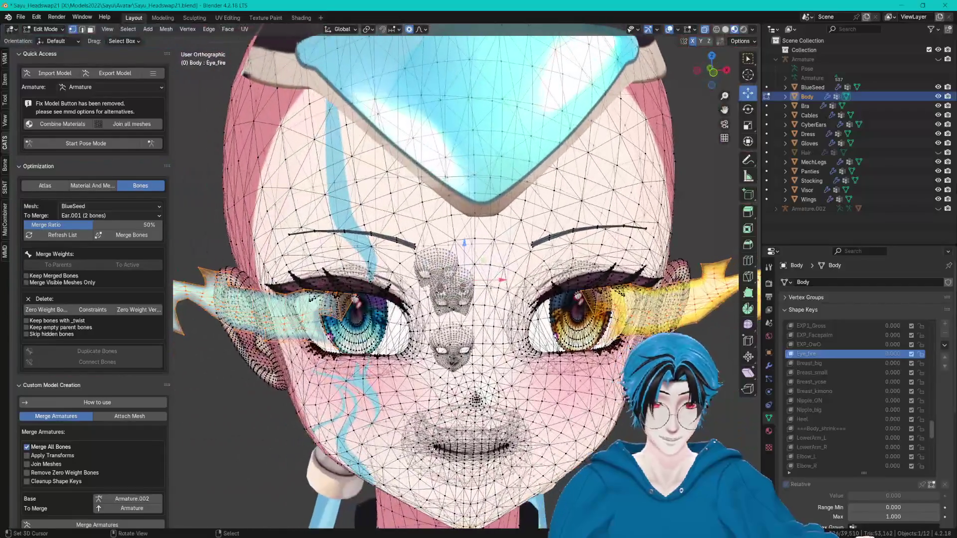
pyautogui.scroll(-4, 566, 263)
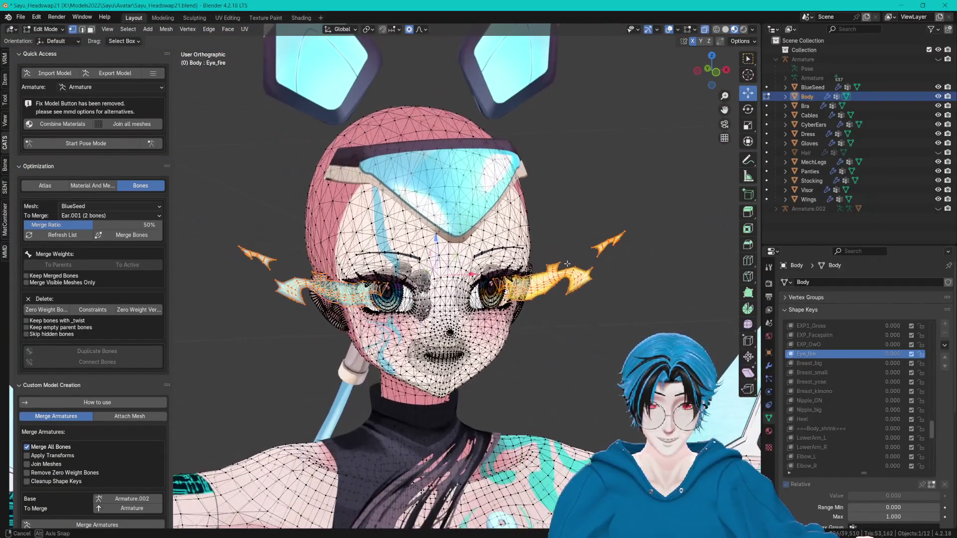
pyautogui.press('Tab')
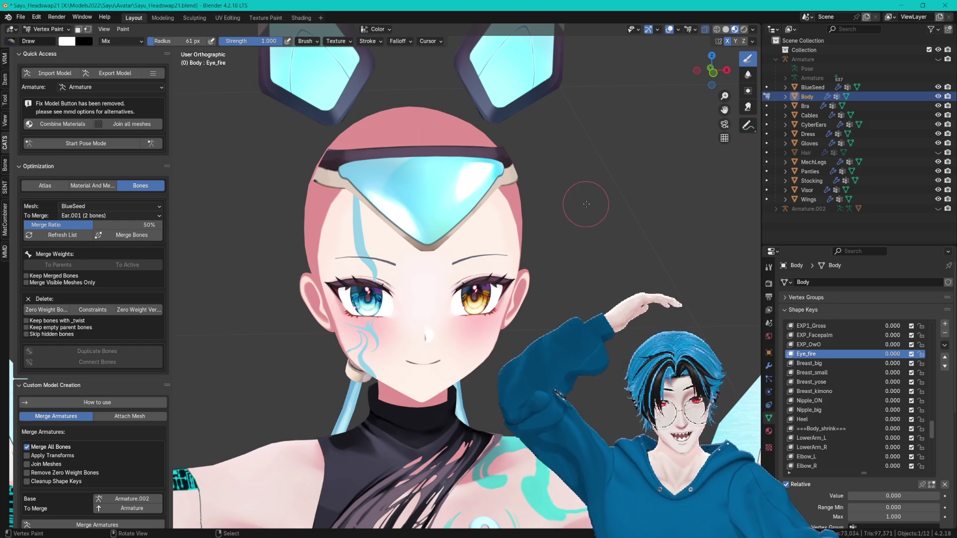
# - Apply Set Vertex Colors to the Body mesh, then recheck the eye flames in Edit Mode
pyautogui.press('F3')
pyautogui.write('vertex')
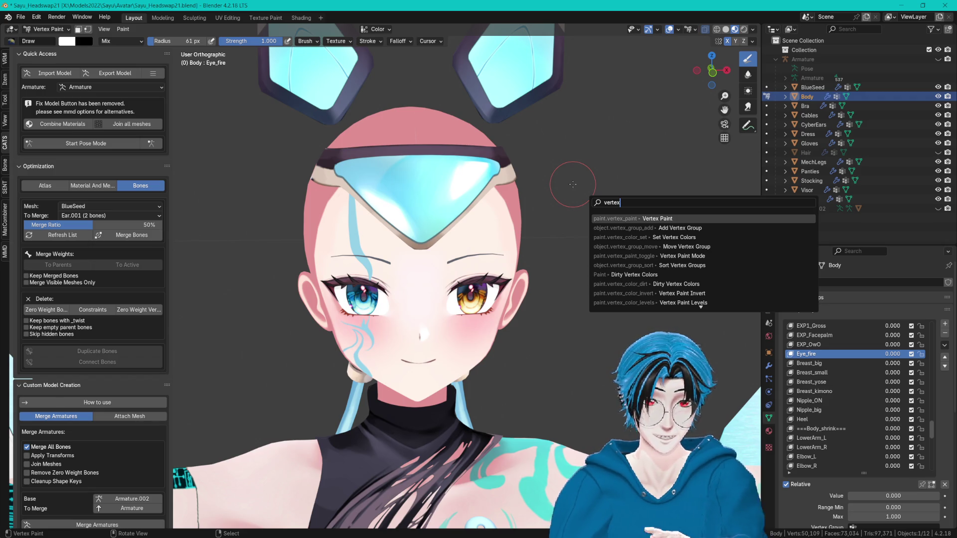
pyautogui.click(677, 238)
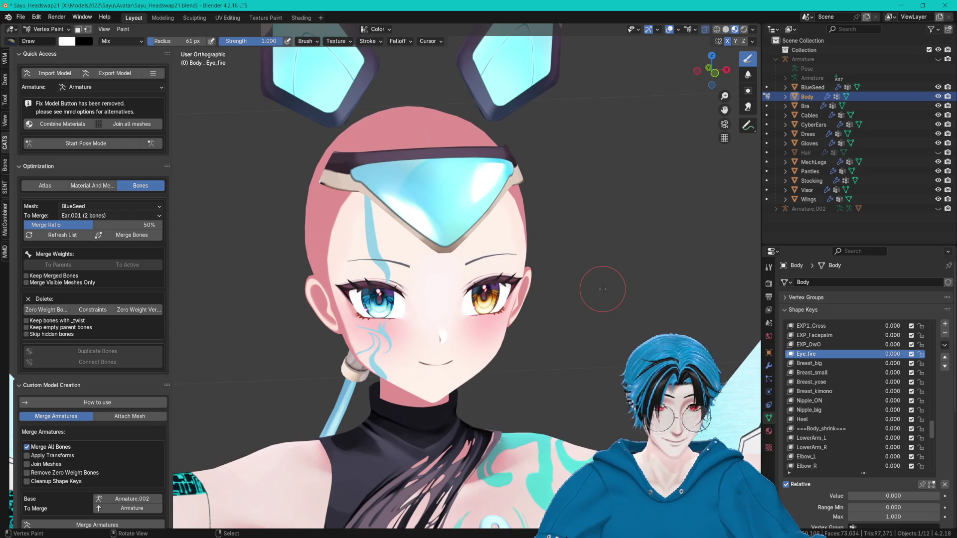
pyautogui.press('Tab')
pyautogui.moveTo(594, 291)
pyautogui.mouseDown()
pyautogui.moveTo(583, 289)
pyautogui.moveTo(590, 290)
pyautogui.mouseUp()
pyautogui.press('Tab')
pyautogui.press('Tab')
# - Separate the selected eye-flame faces into a new object and hide the Body mesh
pyautogui.press('p')
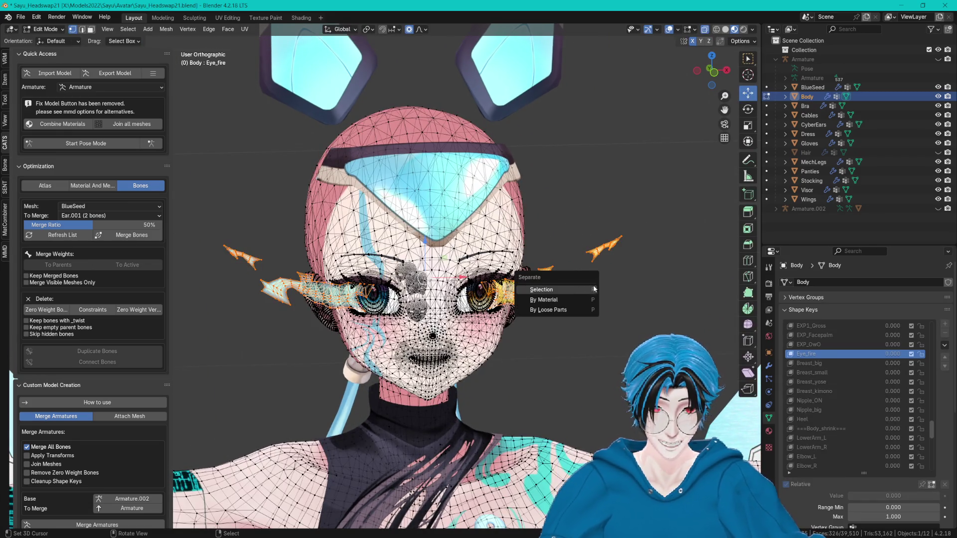
pyautogui.click(573, 288)
pyautogui.press('Tab')
pyautogui.press('h')
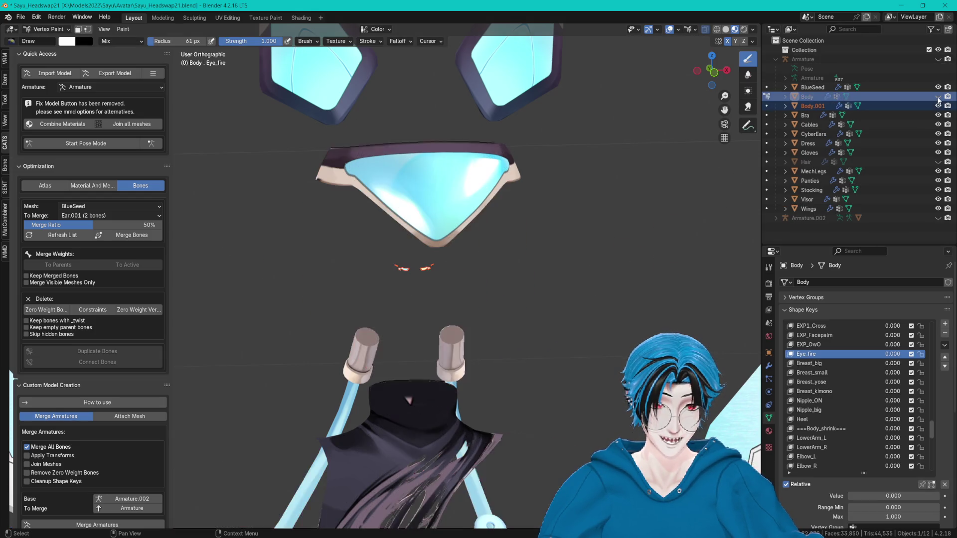
# - Hide all other objects, show only Body.001, and frame it in Edit Mode
pyautogui.click(937, 87)
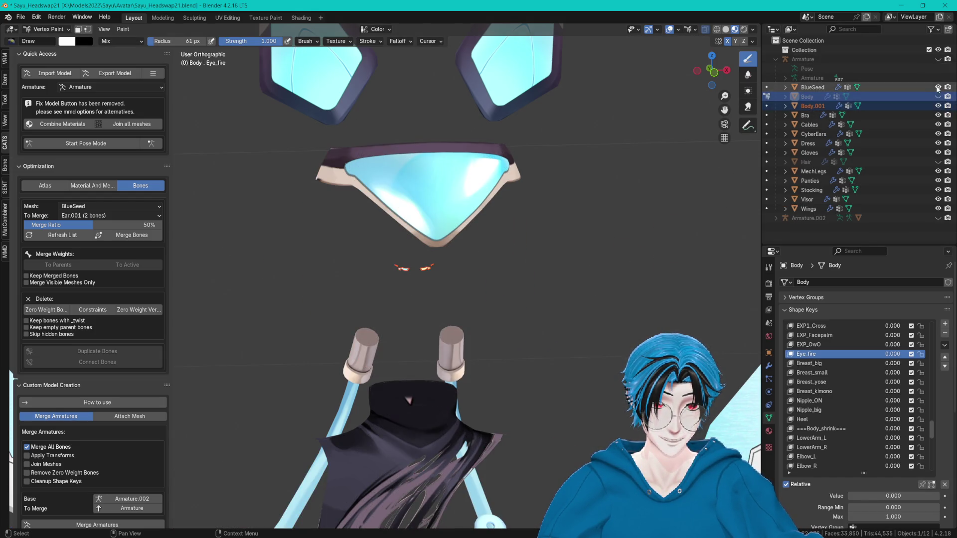
pyautogui.moveTo(938, 106); pyautogui.dragTo(937, 209)
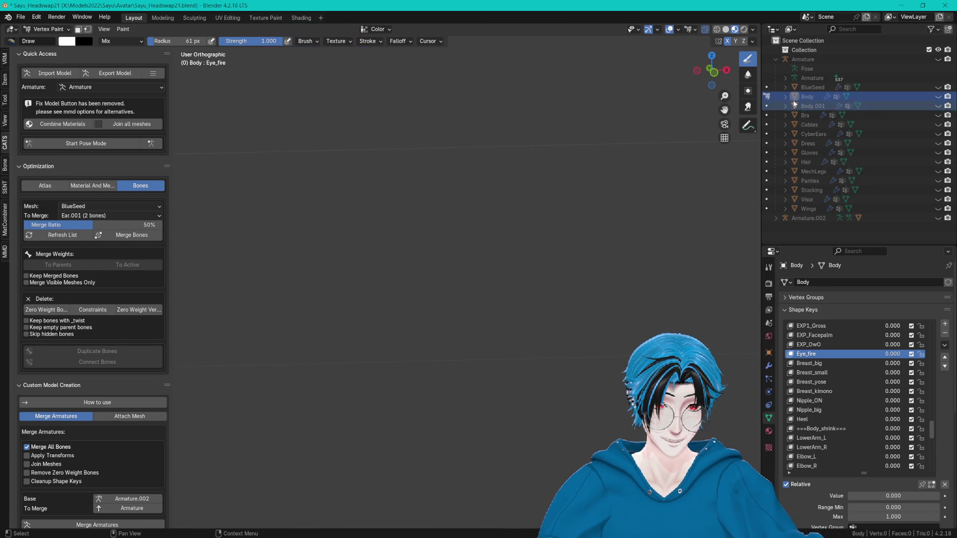
pyautogui.click(938, 106)
pyautogui.click(812, 105)
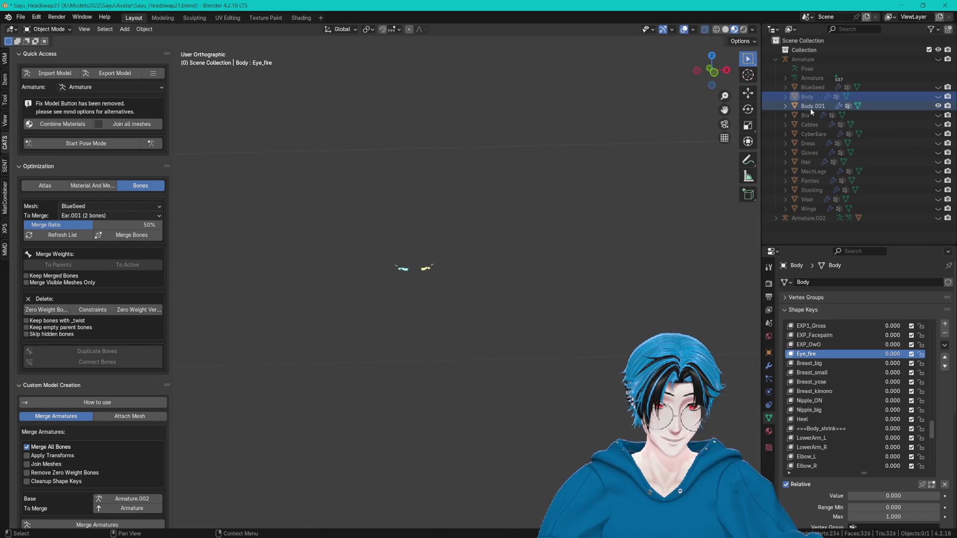
pyautogui.press('Tab')
pyautogui.press('KP_Decimal')
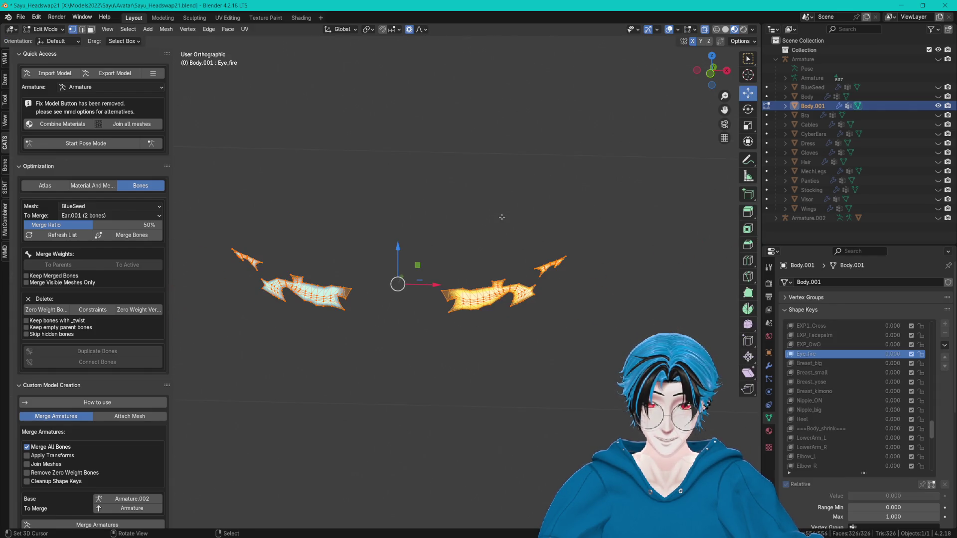
pyautogui.scroll(4, 891, 363)
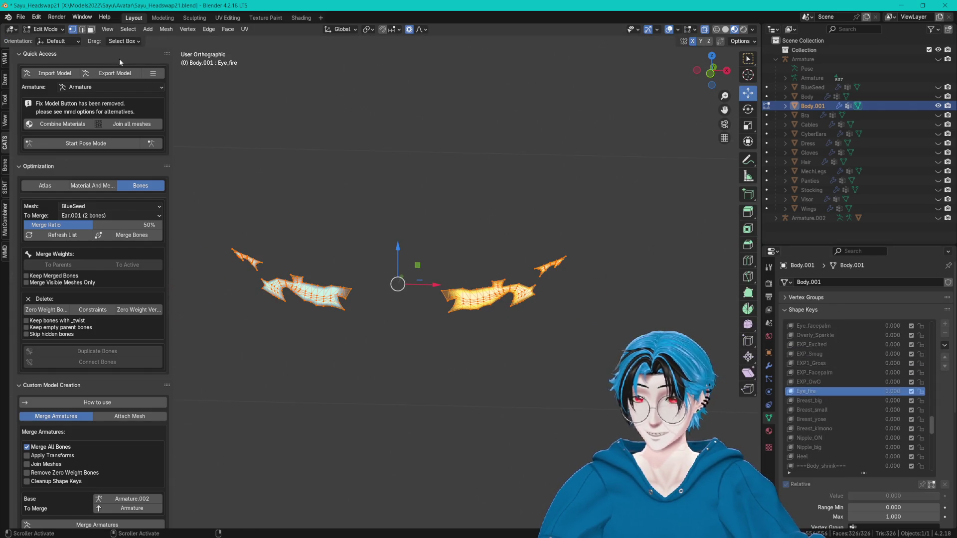
pyautogui.click(60, 31)
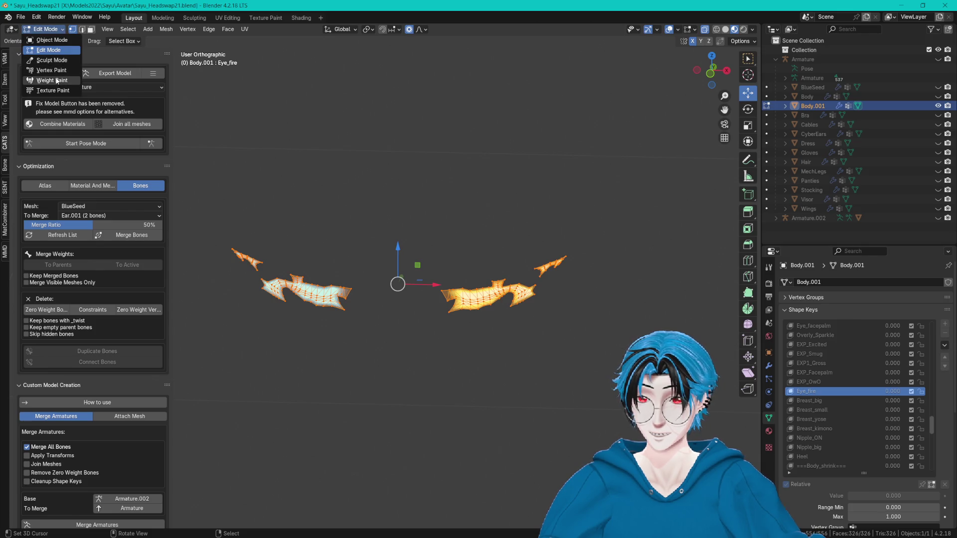
# - Switch to Vertex Paint and set the brush colour to red with green at 0 in RGB mode
pyautogui.click(57, 71)
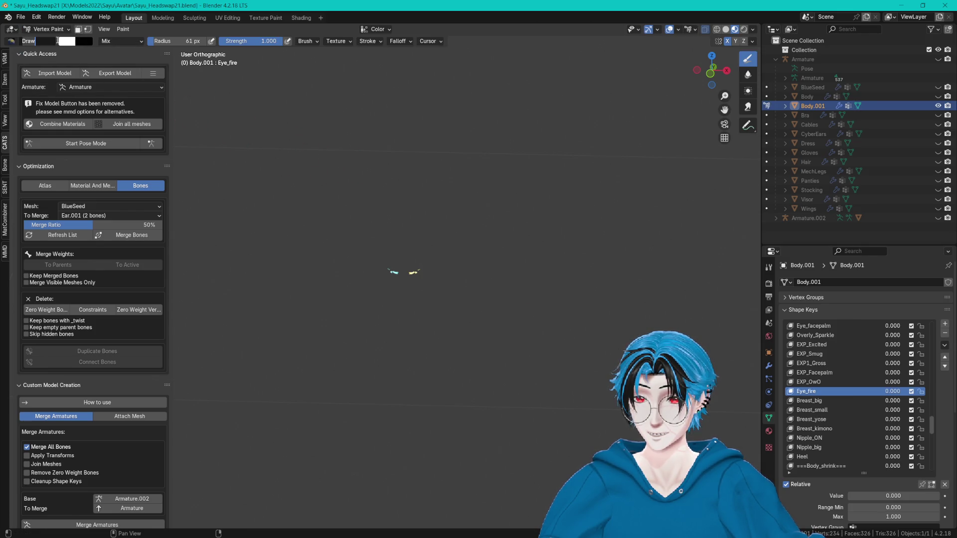
pyautogui.click(67, 42)
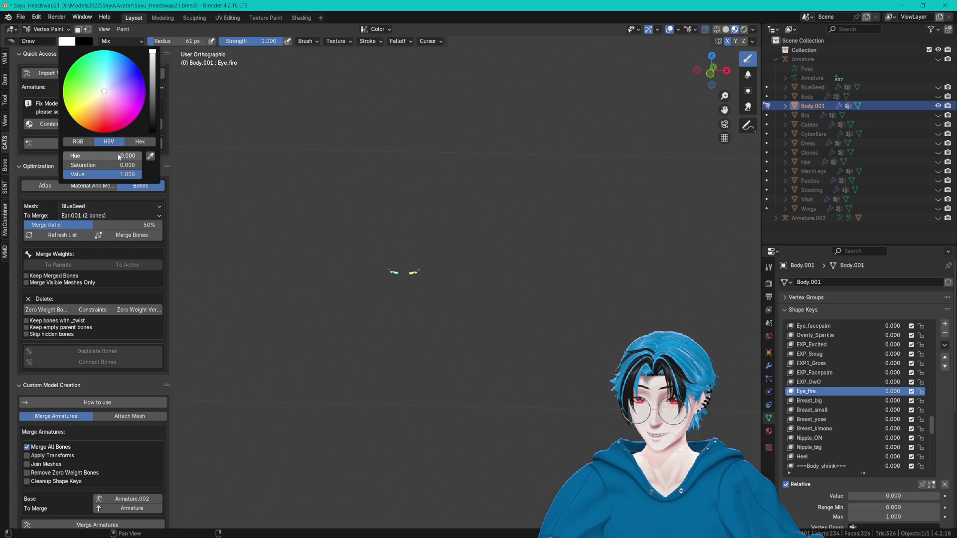
pyautogui.click(77, 142)
pyautogui.moveTo(114, 162); pyautogui.dragTo(75, 164)
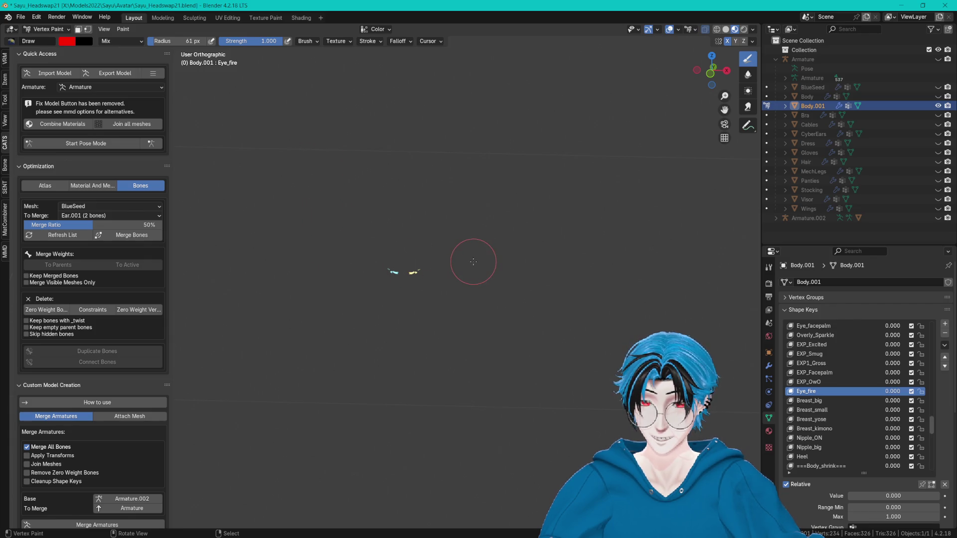
pyautogui.scroll(4, 470, 261)
pyautogui.scroll(-2, 305, 261)
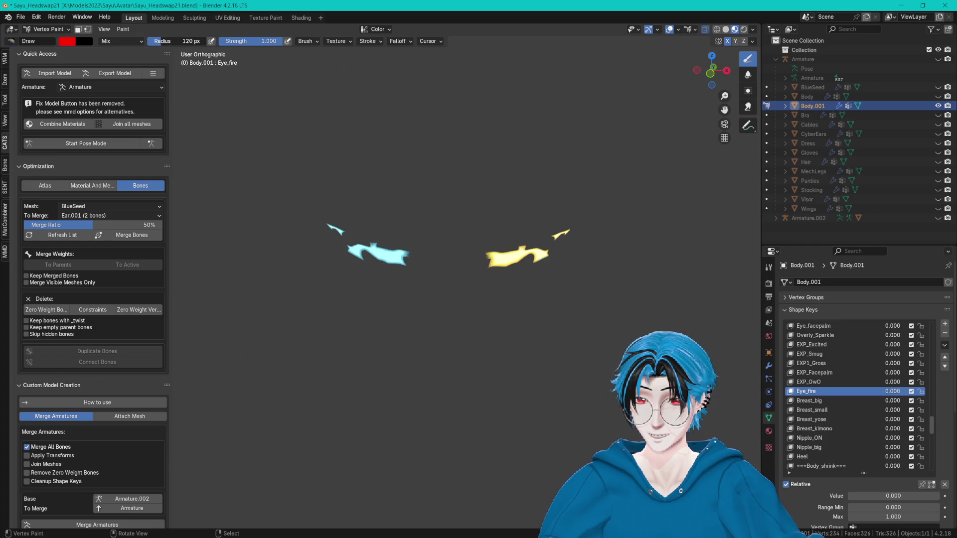
# - Fill the eye-flame pieces with red, check them in Solid shading, and unhide BlueSeed
pyautogui.click(130, 43)
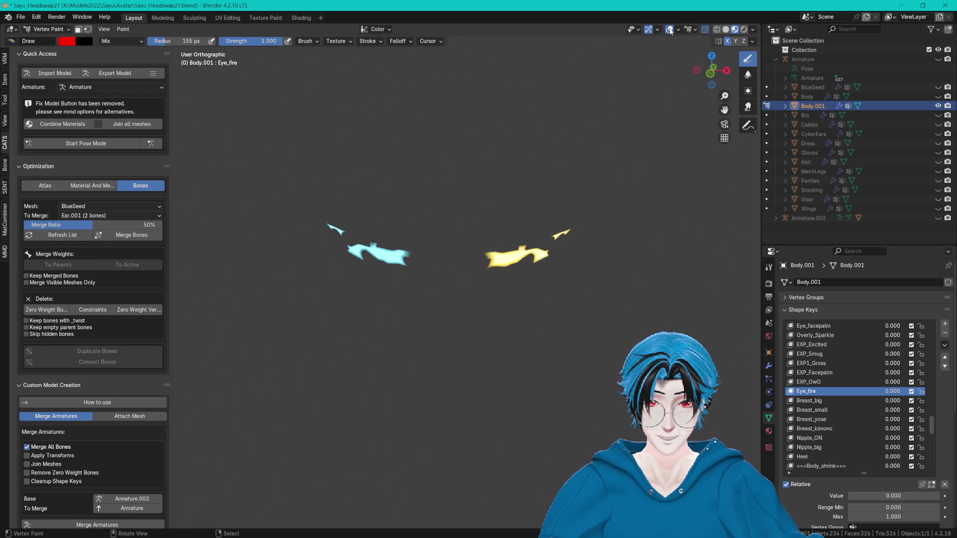
pyautogui.click(726, 31)
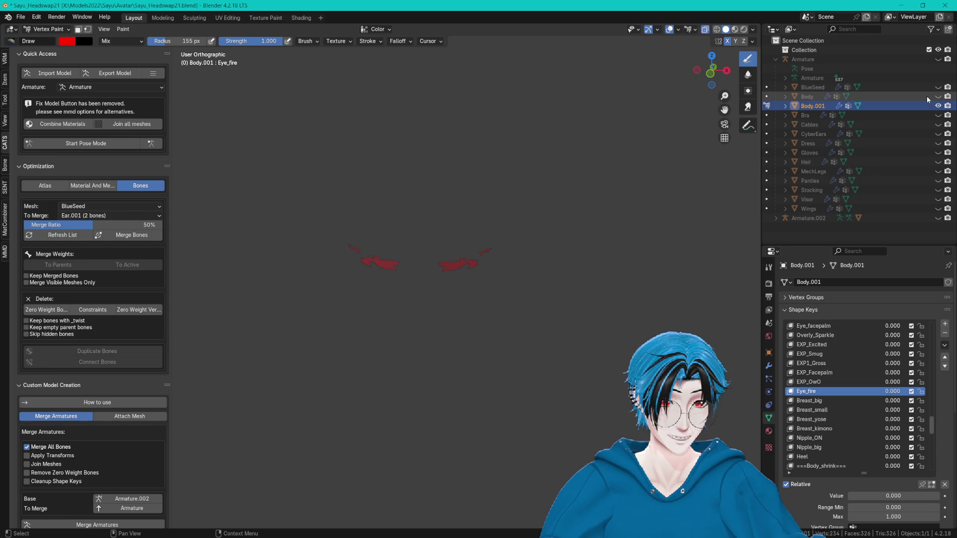
pyautogui.click(938, 87)
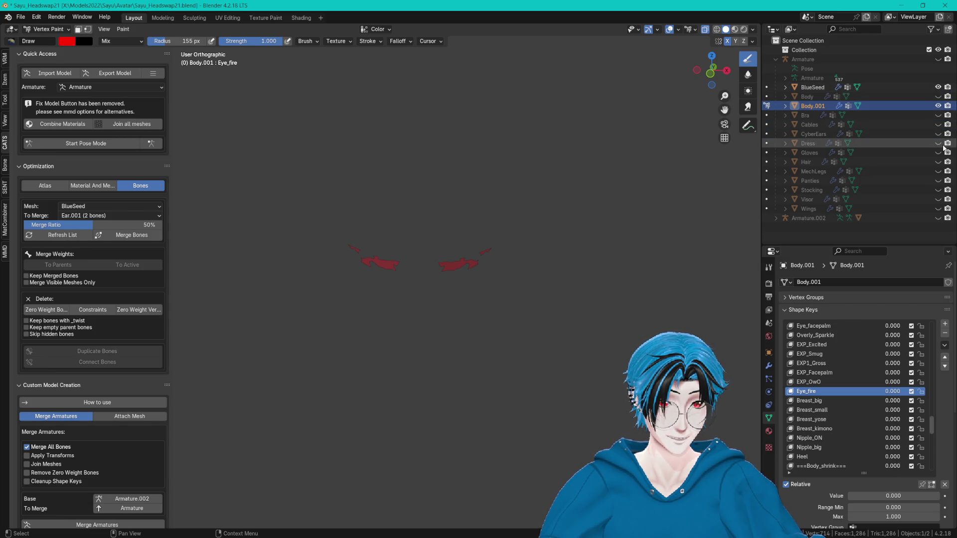
# - Unhide Body, Cables and CyberEars in the Outliner, keeping Gloves and MechLegs hidden
pyautogui.moveTo(940, 148); pyautogui.dragTo(938, 209)
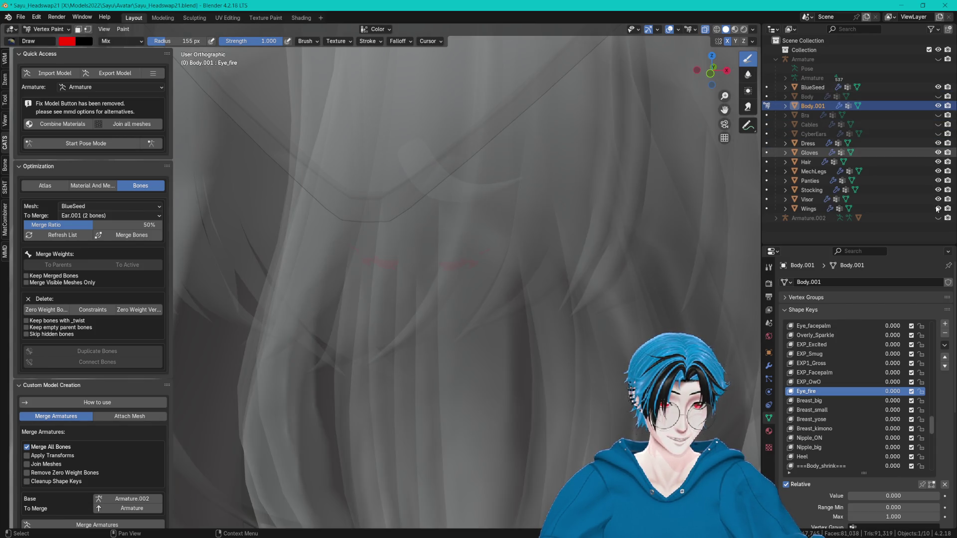
pyautogui.click(937, 152)
pyautogui.click(938, 171)
pyautogui.click(938, 124)
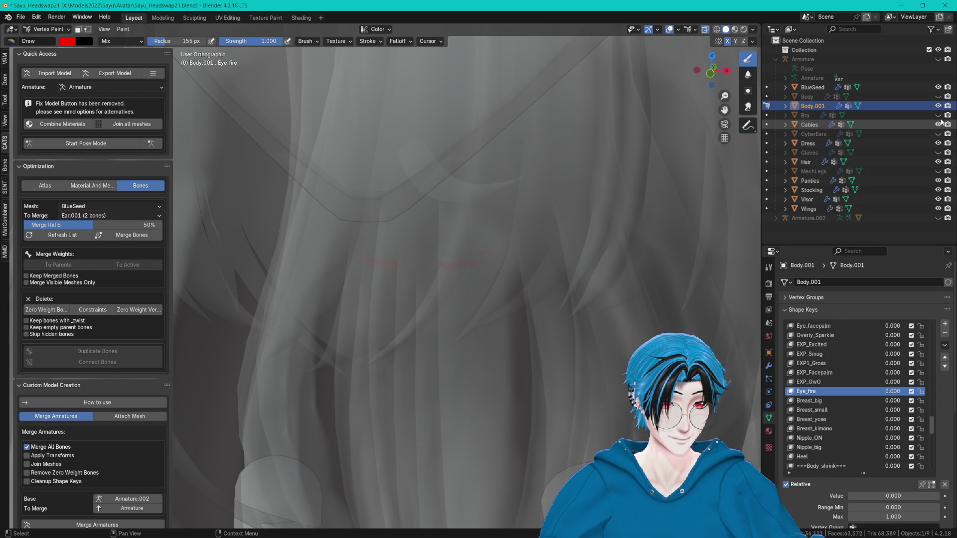
pyautogui.click(938, 134)
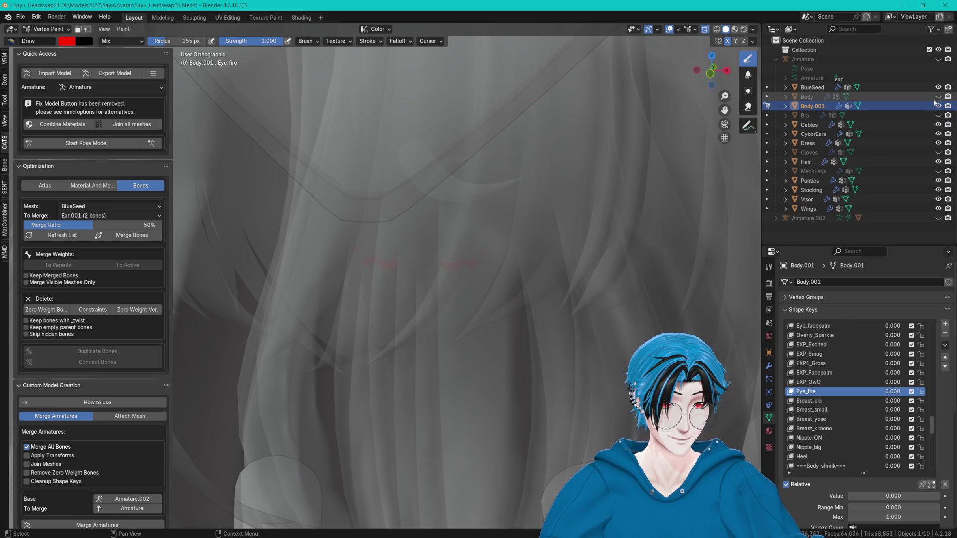
pyautogui.click(937, 97)
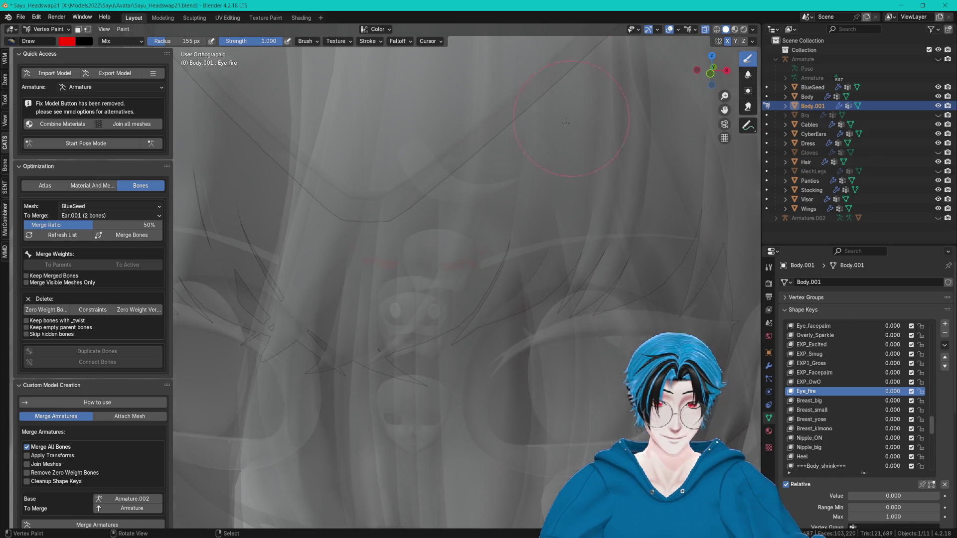
pyautogui.press('KP_Decimal')
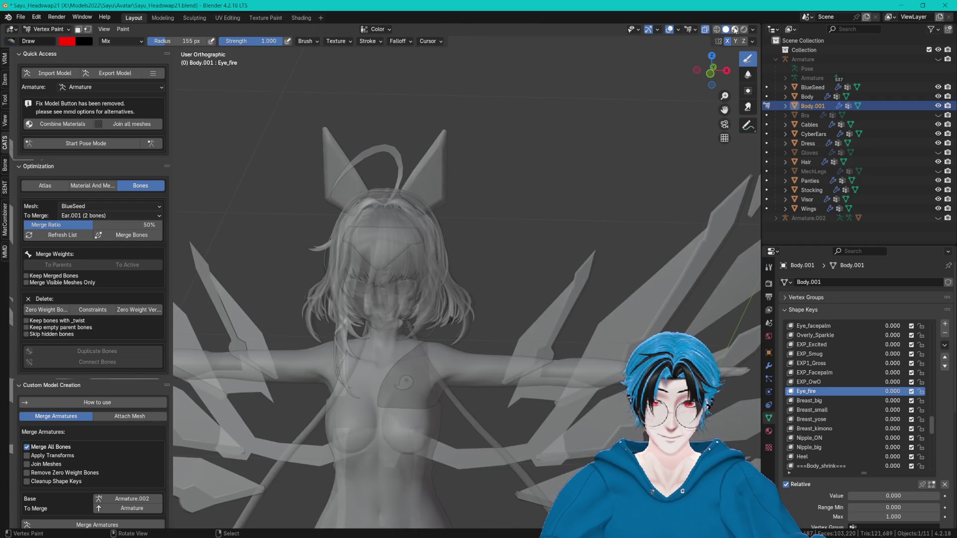
# - In Material Preview and Object Mode, join Body.001 back into the Body mesh with Ctrl+J
pyautogui.click(735, 30)
pyautogui.click(48, 29)
pyautogui.click(48, 40)
pyautogui.scroll(2, 671, 181)
pyautogui.keyDown('ctrl'); pyautogui.click(807, 97); pyautogui.keyUp('ctrl')
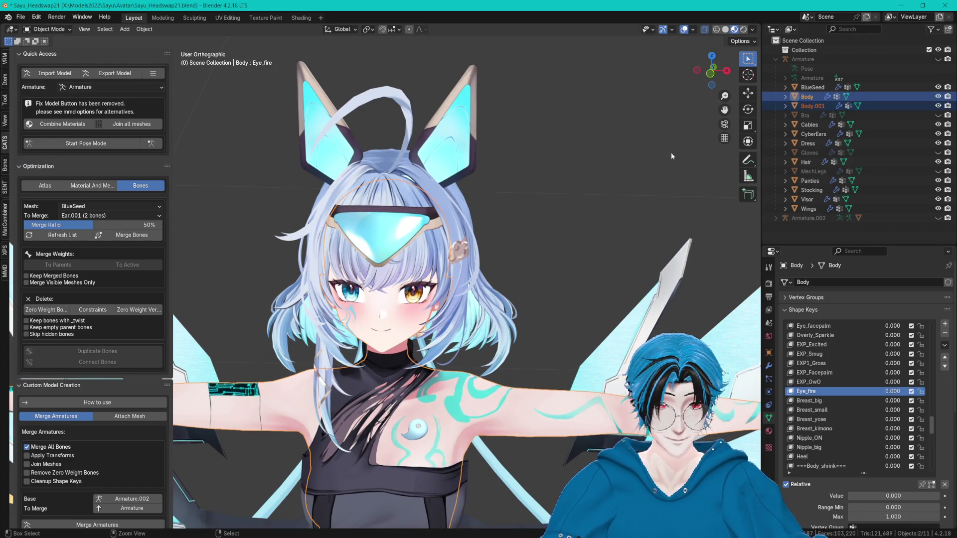
pyautogui.hotkey('ctrl', 'j')
# - Unhide Bra, MechLegs and the Armature, select the armature hierarchy, and save the file
pyautogui.click(937, 106)
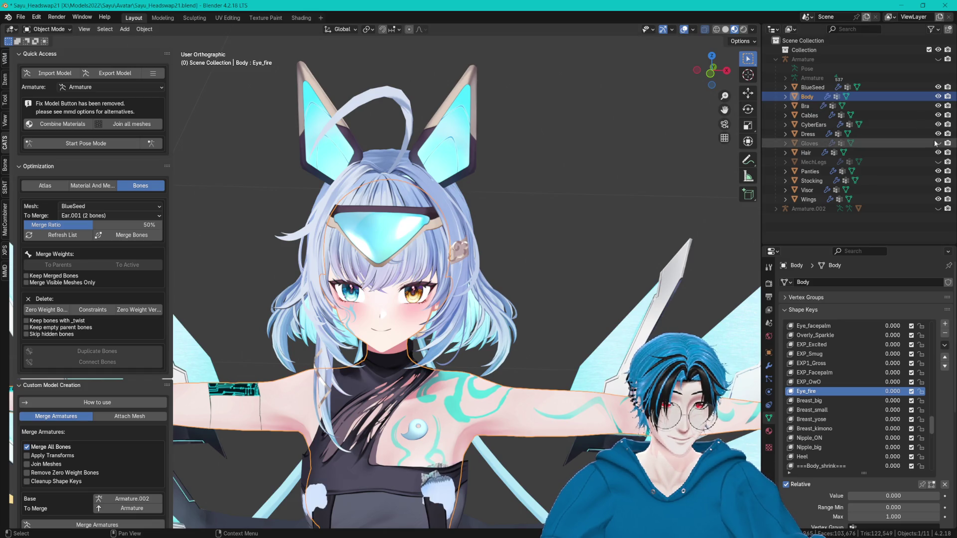
pyautogui.click(938, 162)
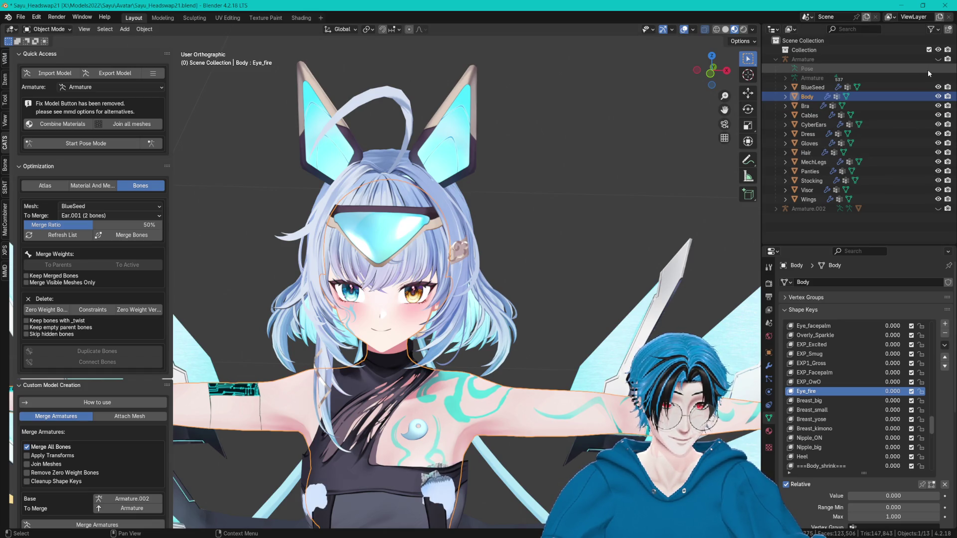
pyautogui.click(926, 59)
pyautogui.click(937, 59)
pyautogui.keyDown('shift'); pyautogui.click(808, 200); pyautogui.keyUp('shift')
pyautogui.hotkey('ctrl', 's')
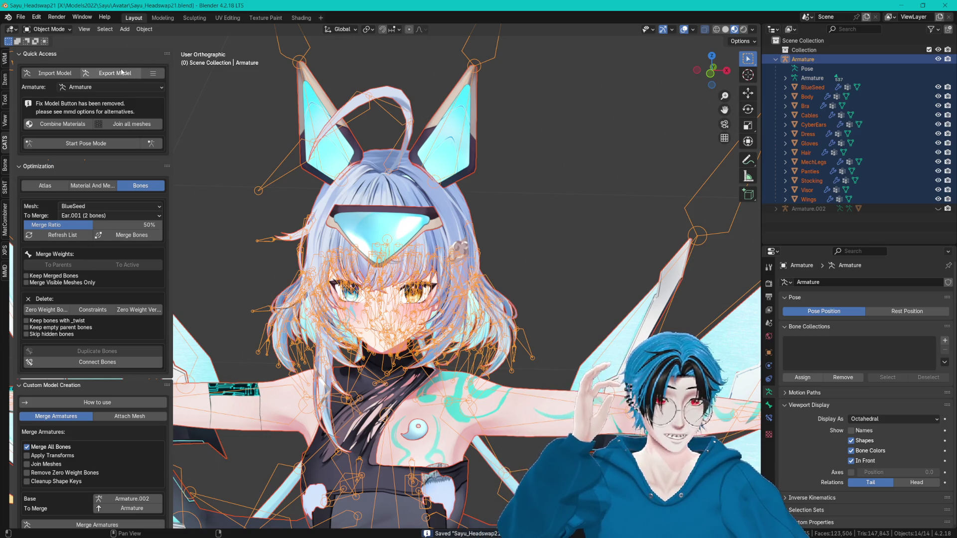
pyautogui.click(122, 72)
# - Export the model with CATS despite its warnings, overwriting SayuVRC.fbx in Y:\Sayu\Assets
pyautogui.click(125, 93)
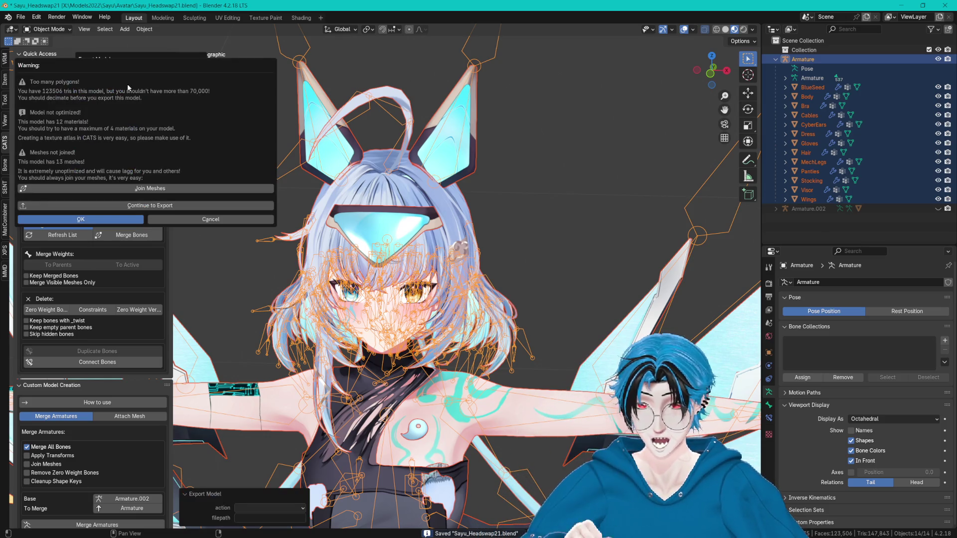
pyautogui.click(127, 205)
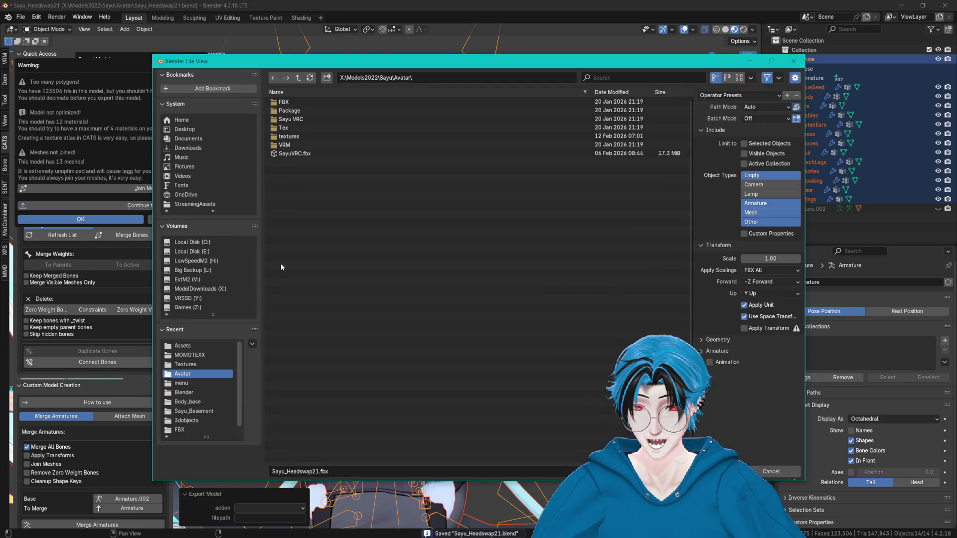
pyautogui.click(189, 346)
pyautogui.click(331, 196)
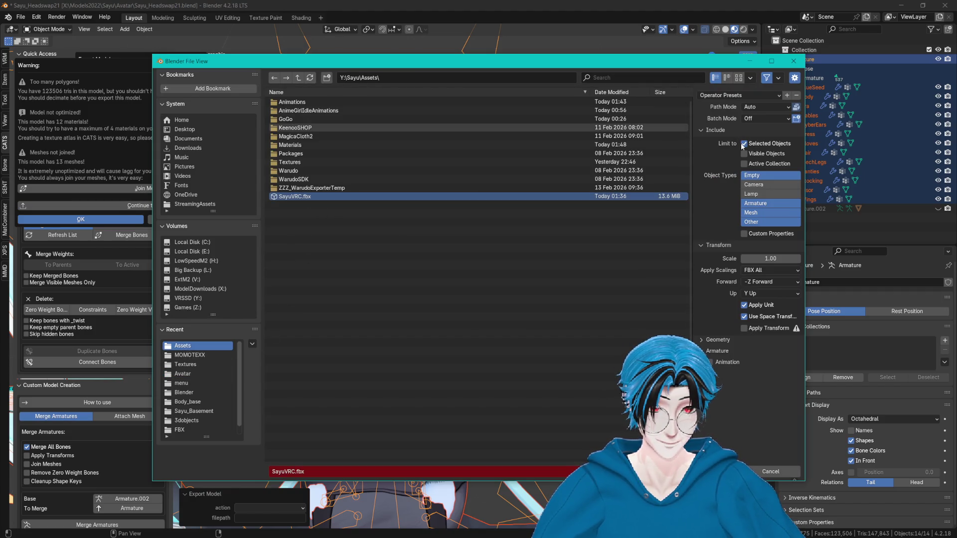
pyautogui.press('Return')
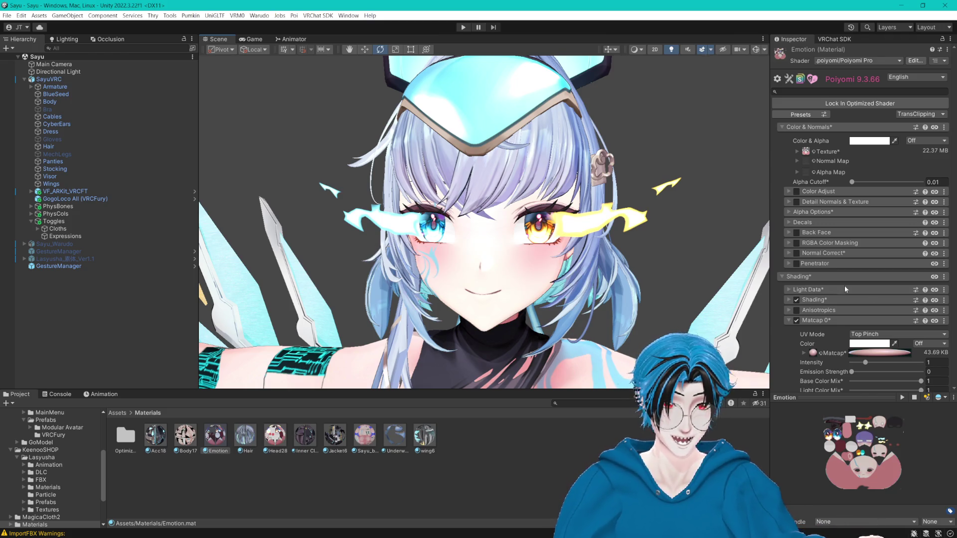
pyautogui.click(447, 441)
pyautogui.click(215, 436)
pyautogui.scroll(-10, 880, 297)
pyautogui.scroll(-9, 879, 296)
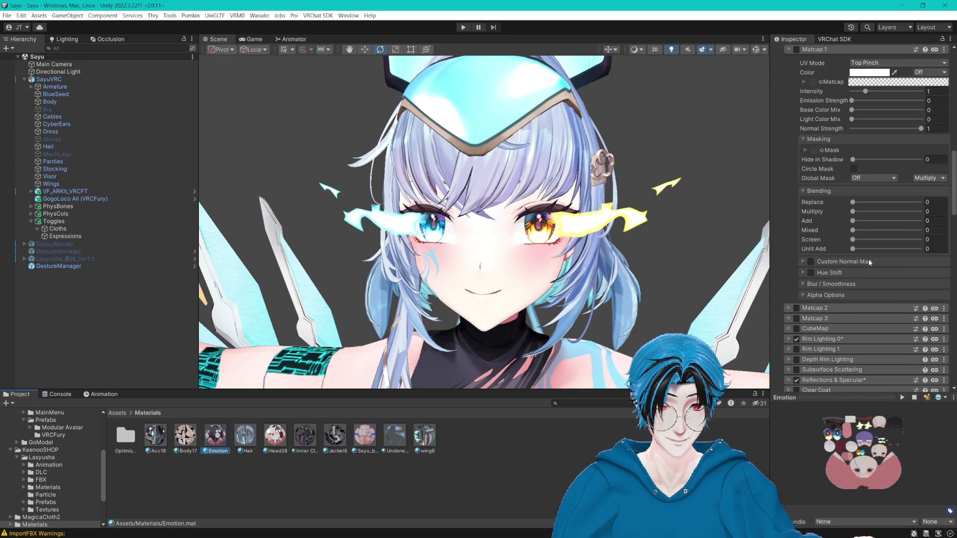
pyautogui.scroll(2, 868, 259)
pyautogui.scroll(5, 592, 253)
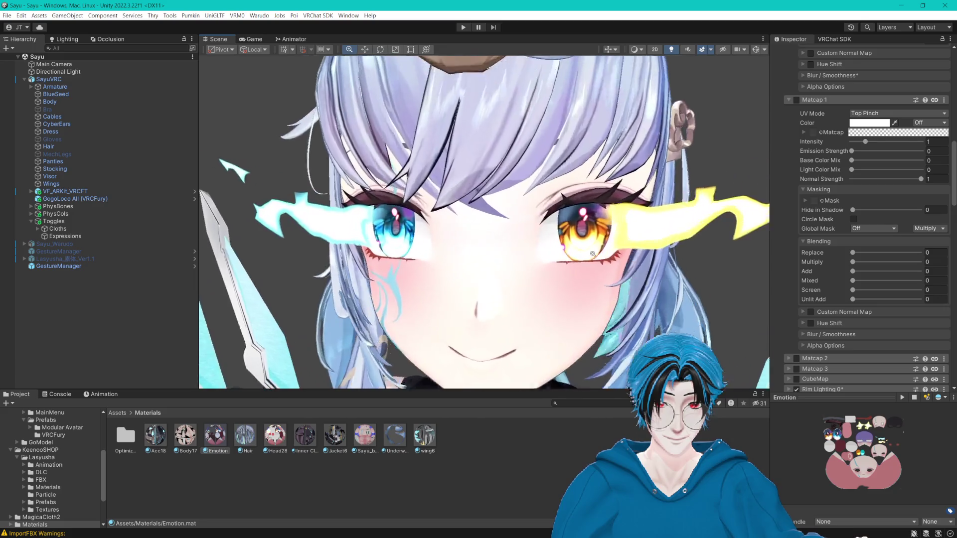
pyautogui.scroll(3, 593, 253)
pyautogui.scroll(-5, 610, 267)
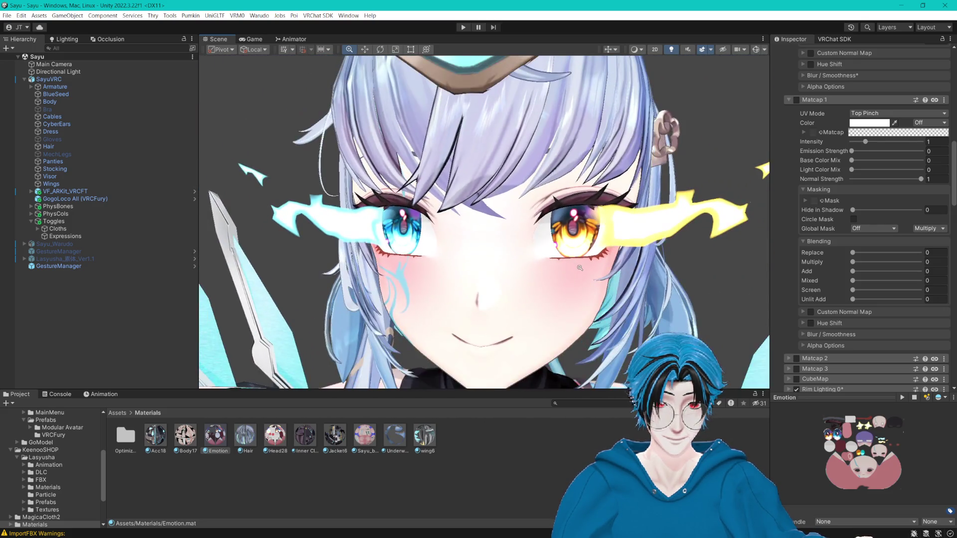
pyautogui.scroll(-2, 579, 268)
pyautogui.scroll(-3, 777, 154)
# - Set the Basics and Height Map mask channels to Vert Col R
pyautogui.scroll(-5, 683, 128)
pyautogui.scroll(-1, 802, 161)
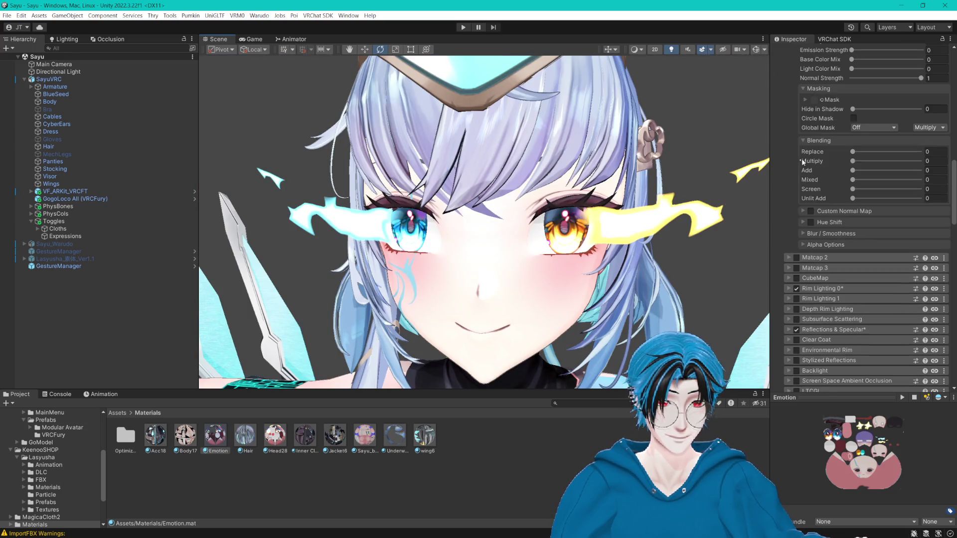
pyautogui.scroll(-10, 801, 174)
pyautogui.scroll(-15, 792, 195)
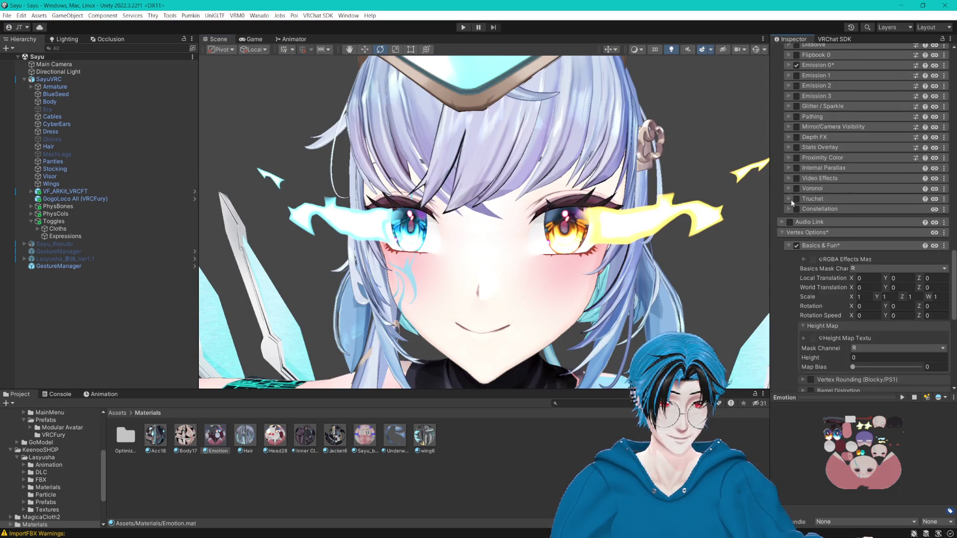
pyautogui.scroll(-1, 791, 203)
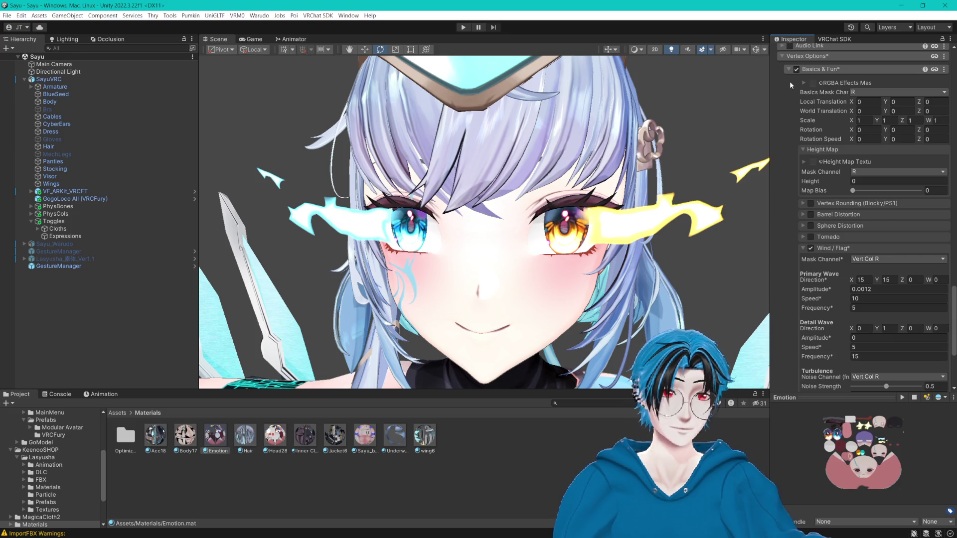
pyautogui.click(857, 93)
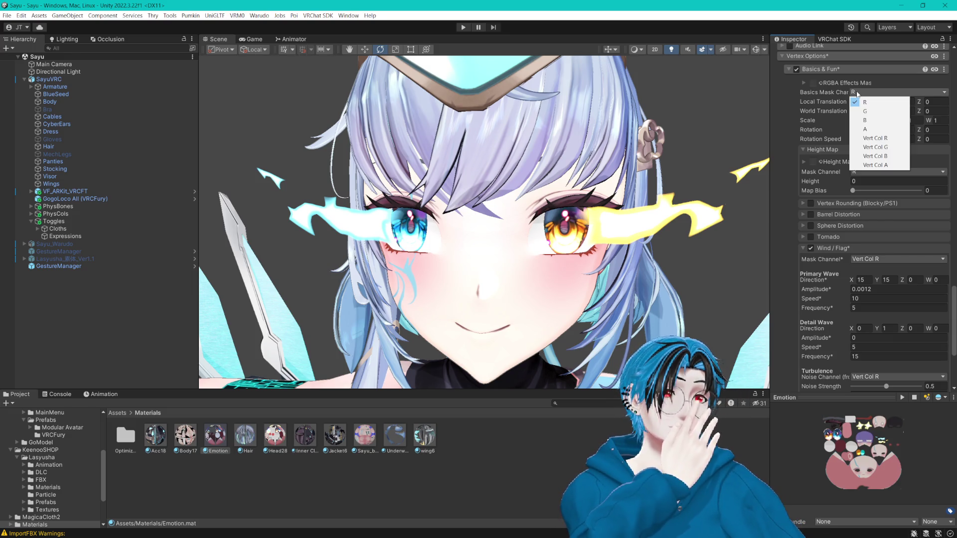
pyautogui.click(892, 138)
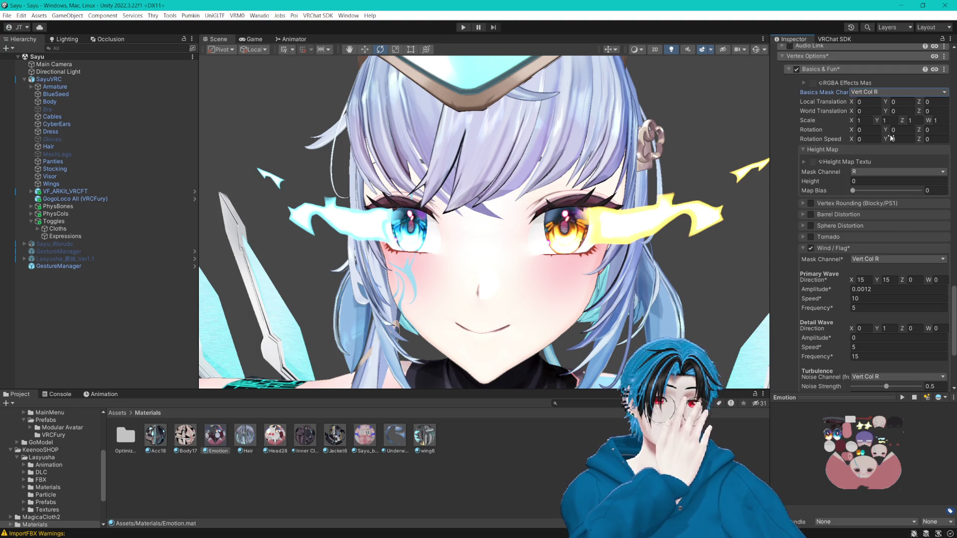
pyautogui.click(862, 173)
pyautogui.click(883, 219)
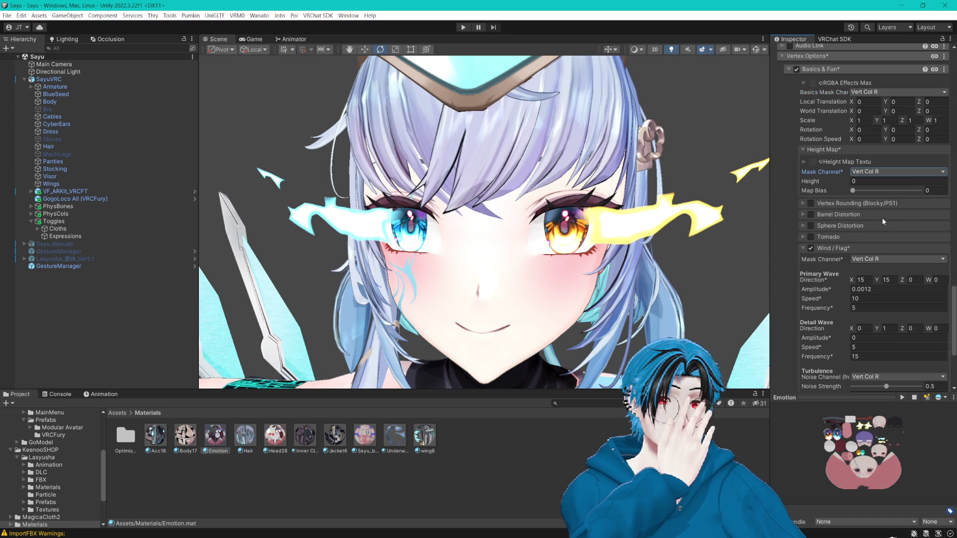
# - Try R, Vert Col G and Vert Col A as the Wind/Flag mask, settling on Vert Col R
pyautogui.scroll(-5, 876, 223)
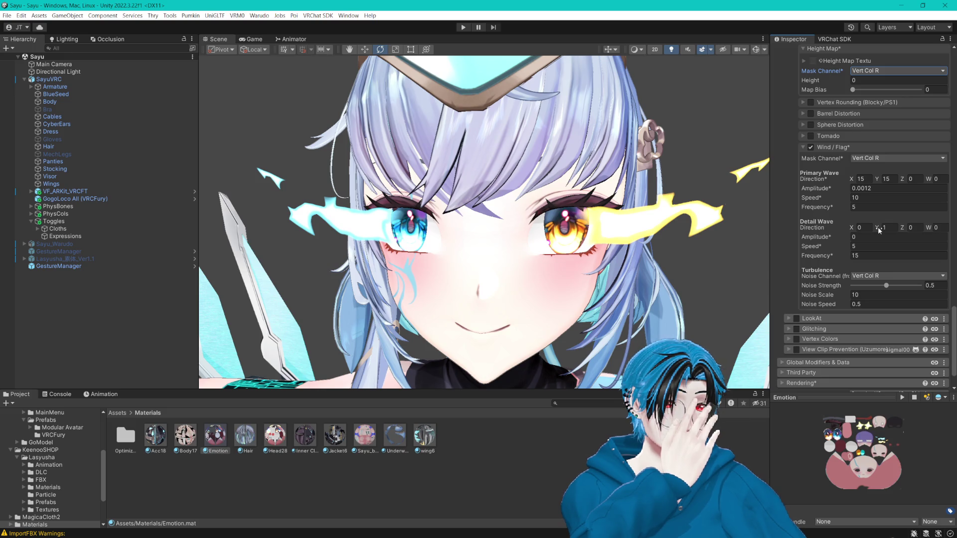
pyautogui.click(885, 158)
pyautogui.click(882, 168)
pyautogui.click(889, 158)
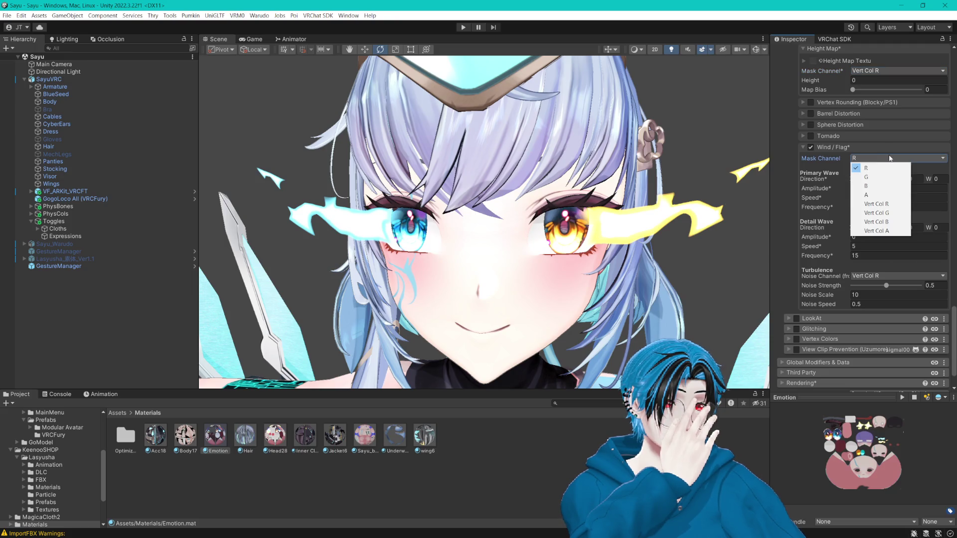
pyautogui.click(882, 212)
pyautogui.click(876, 158)
pyautogui.click(882, 222)
pyautogui.click(882, 159)
pyautogui.click(882, 231)
pyautogui.click(882, 159)
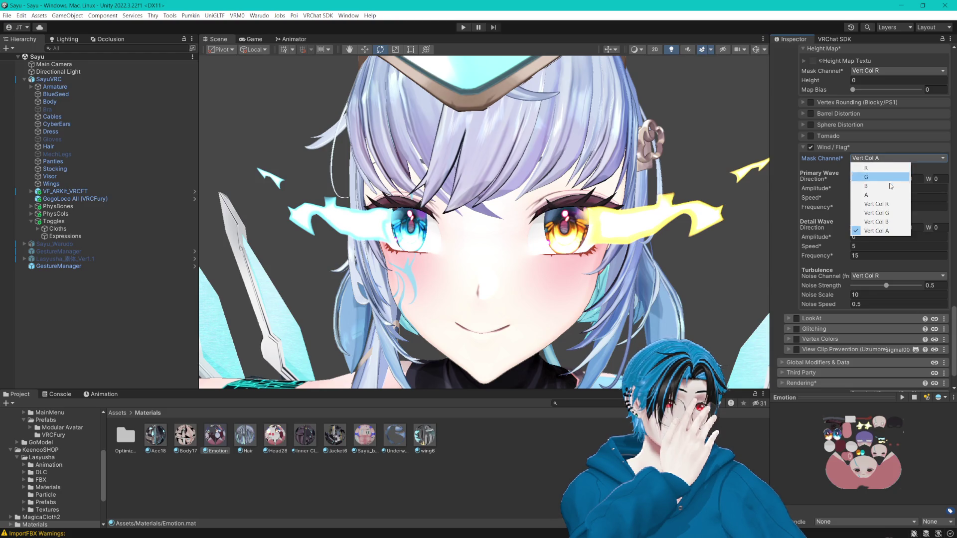
pyautogui.click(877, 204)
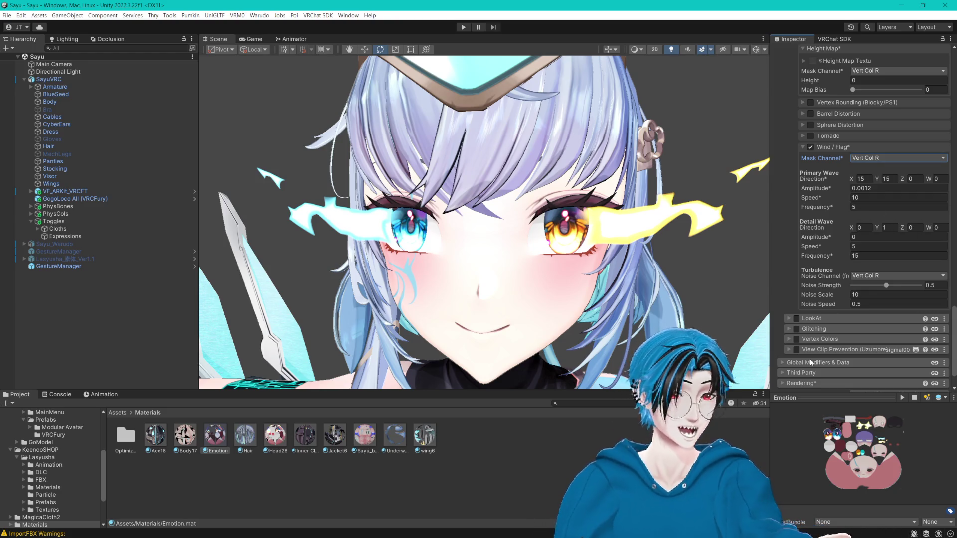
# - Review the Basics mask choices and RGBA Effects Mask settings, leaving Basics on Vert Col R
pyautogui.scroll(3, 867, 309)
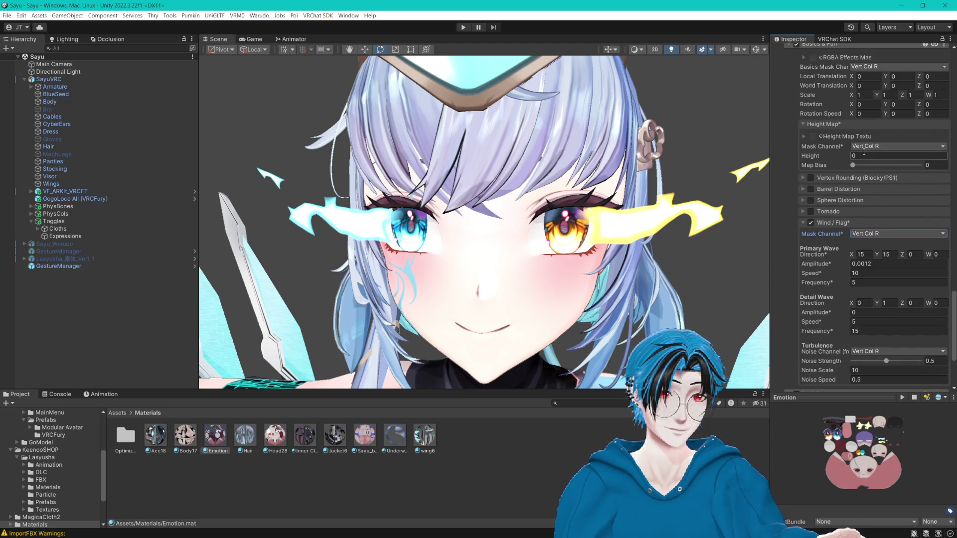
pyautogui.click(862, 67)
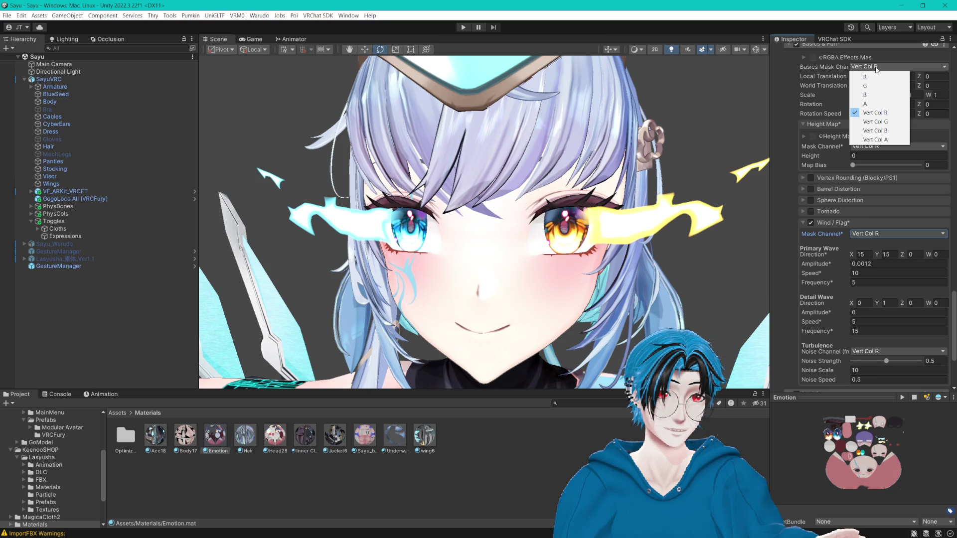
pyautogui.click(740, 3)
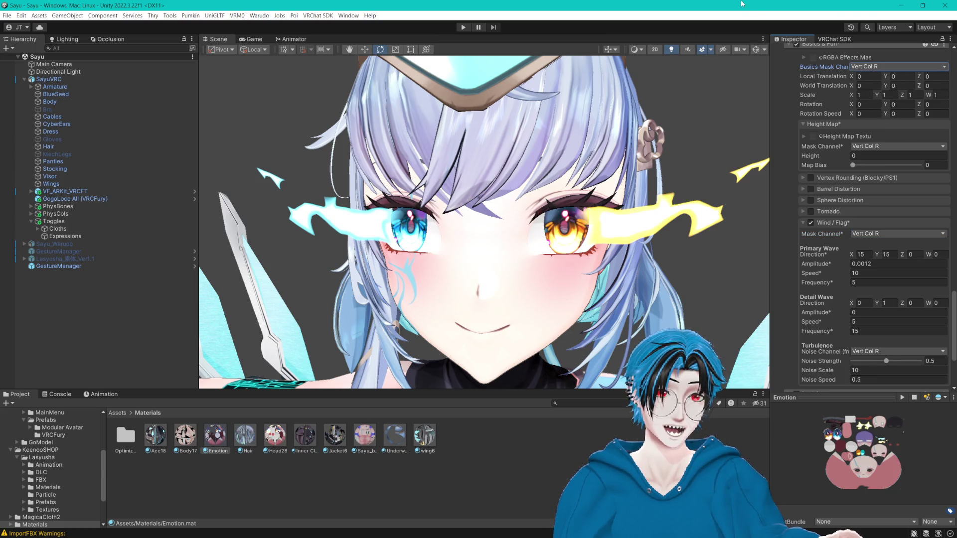
pyautogui.click(803, 58)
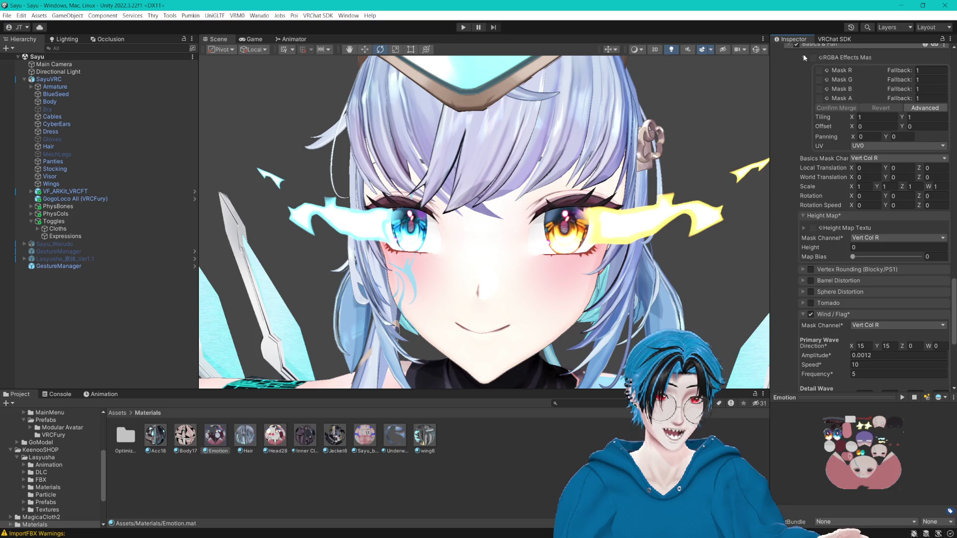
pyautogui.click(803, 57)
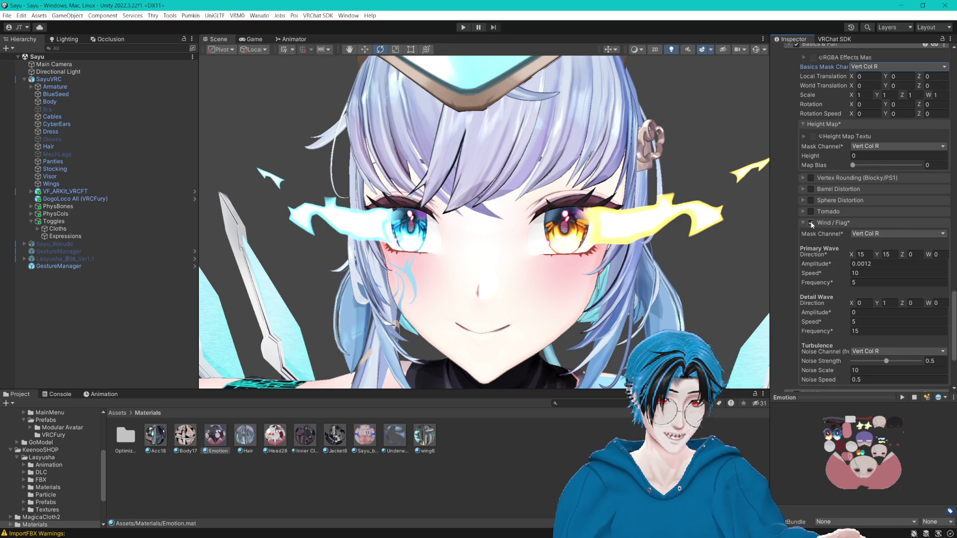
pyautogui.scroll(4, 809, 220)
pyautogui.scroll(-2, 812, 265)
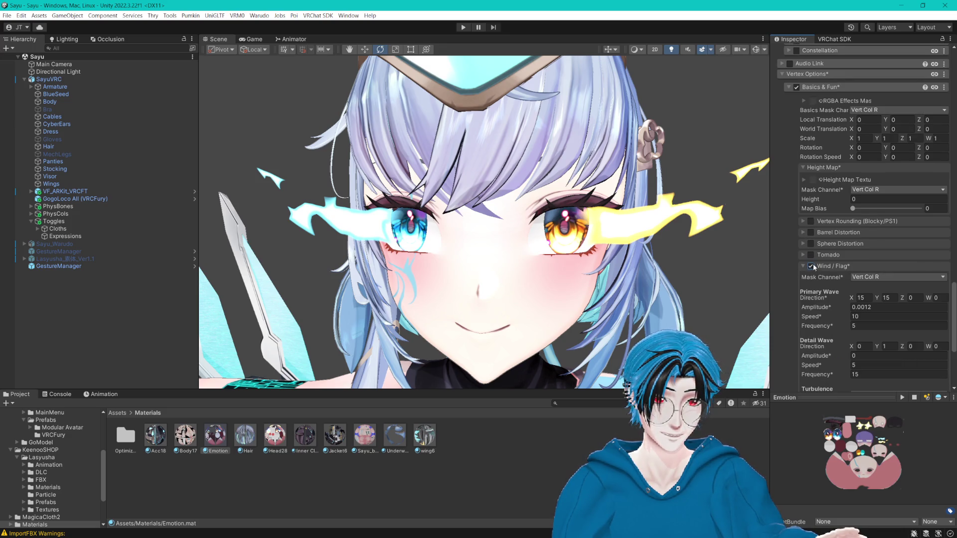
pyautogui.scroll(-3, 812, 264)
# - Set the turbulence noise channel to R, keeping the Wind/Flag mask on Vert Col R
pyautogui.click(887, 201)
pyautogui.click(878, 224)
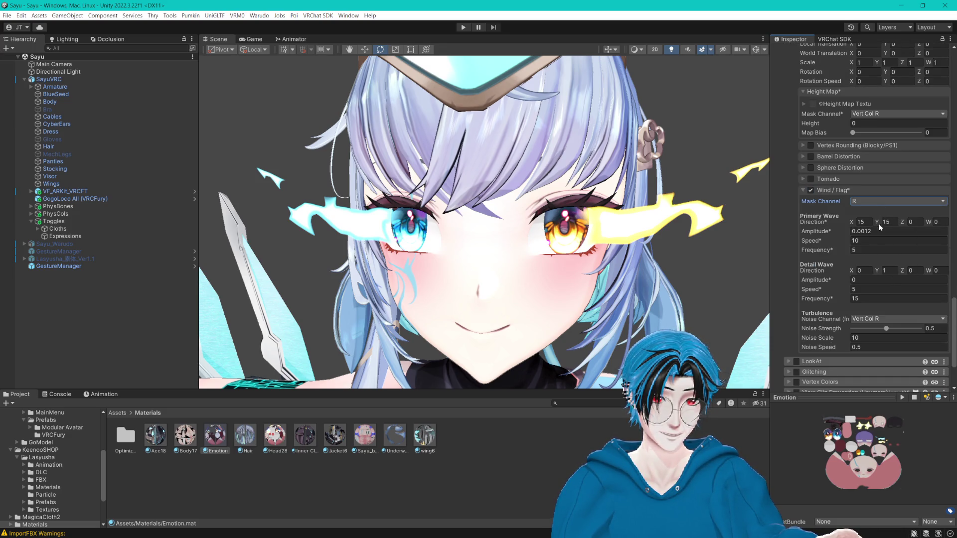
pyautogui.click(867, 321)
pyautogui.click(878, 342)
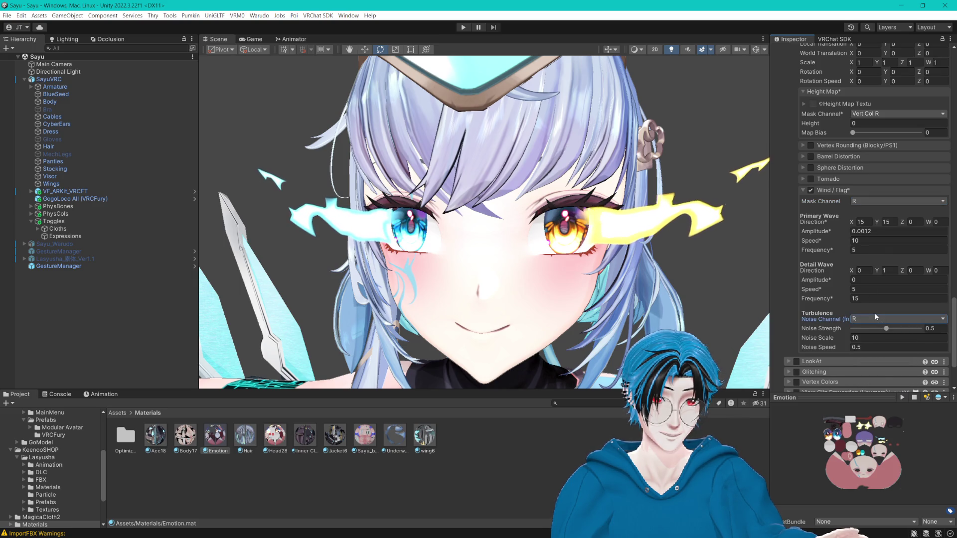
pyautogui.click(886, 201)
pyautogui.click(885, 245)
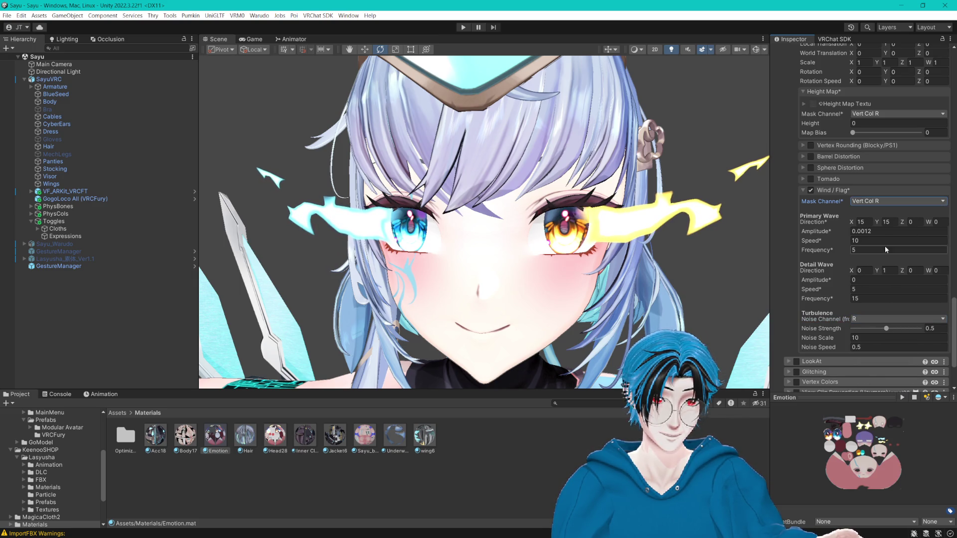
# - Set turbulence noise to Vert Col R and noise strength to 0.5 after trying 1 and 0
pyautogui.scroll(10, 658, 272)
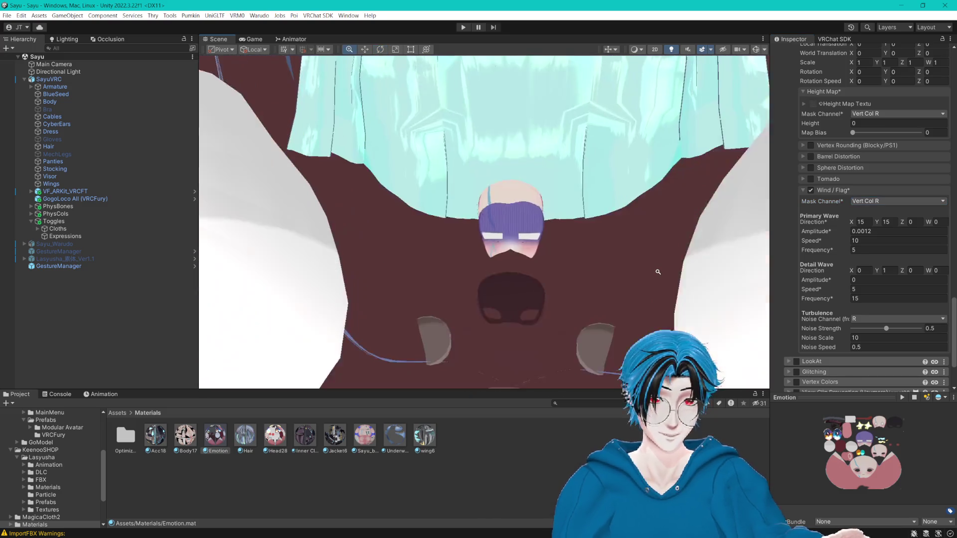
pyautogui.click(865, 317)
pyautogui.click(895, 365)
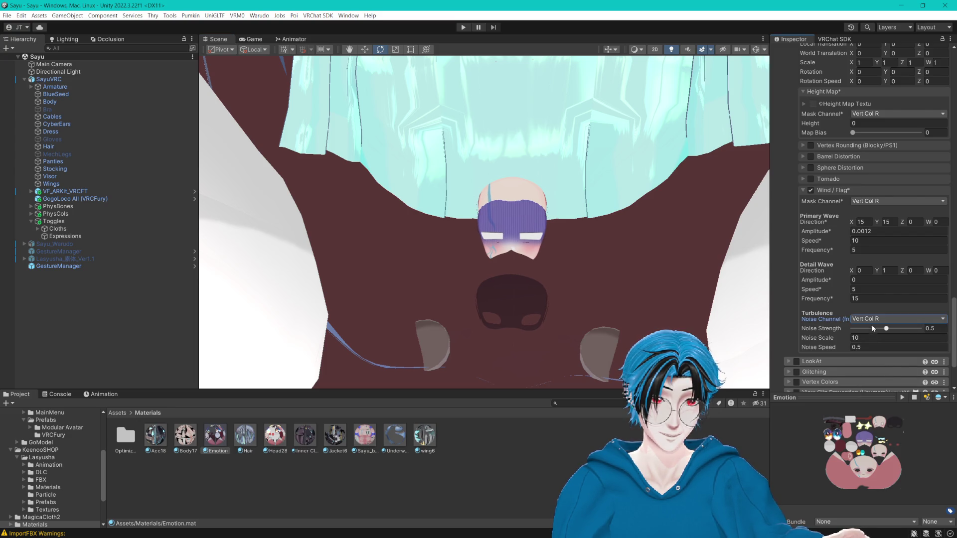
pyautogui.moveTo(885, 328); pyautogui.dragTo(919, 329)
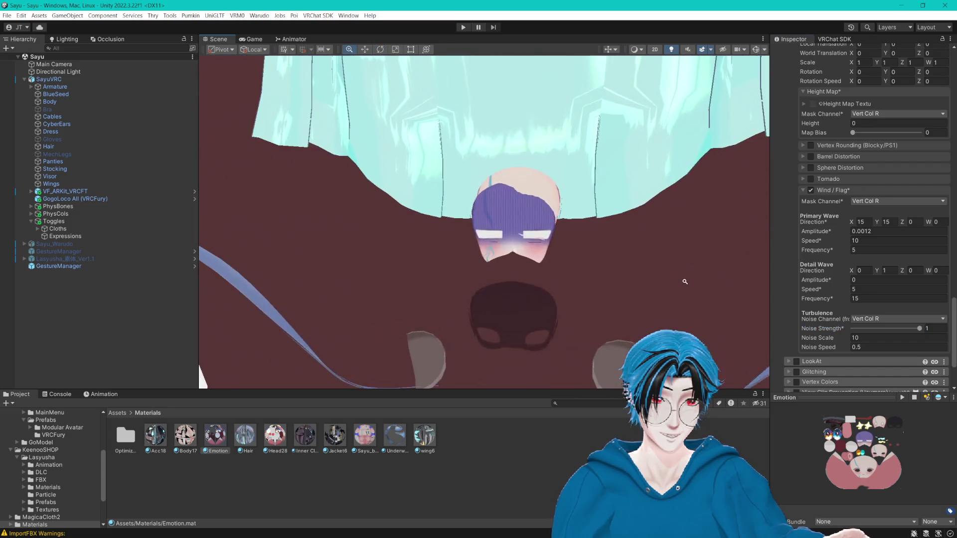
pyautogui.moveTo(919, 329); pyautogui.dragTo(773, 330)
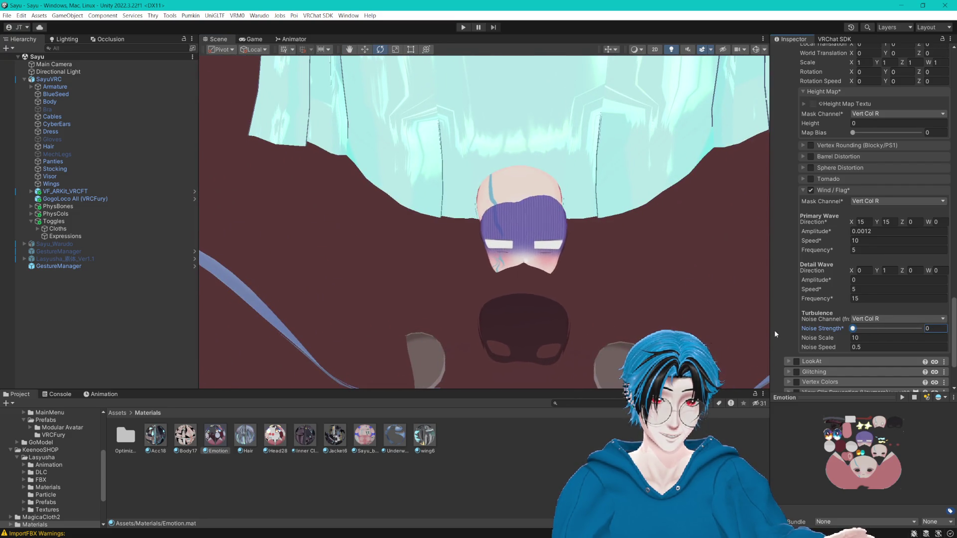
pyautogui.write('0.5')
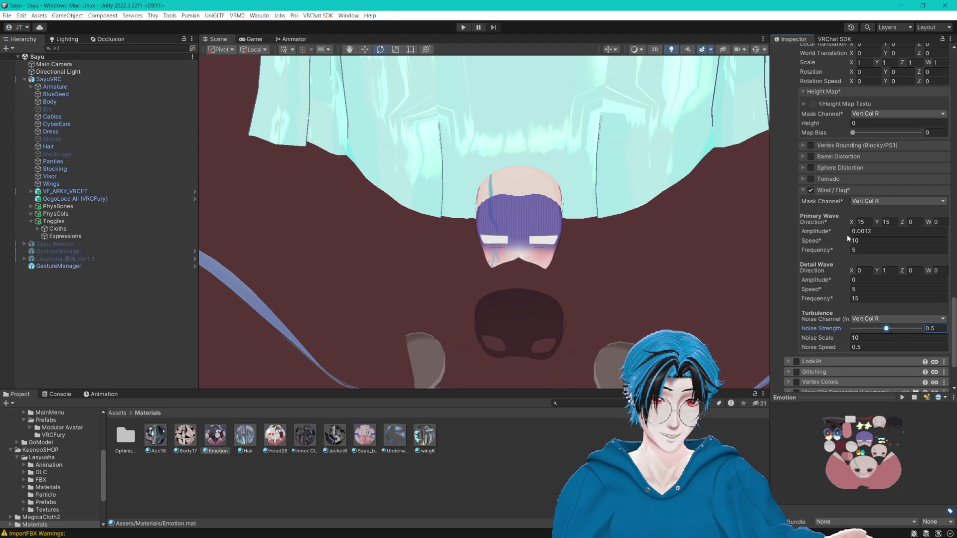
# - Confirm the Wind/Flag mask channel stays on Vert Col R
pyautogui.click(869, 202)
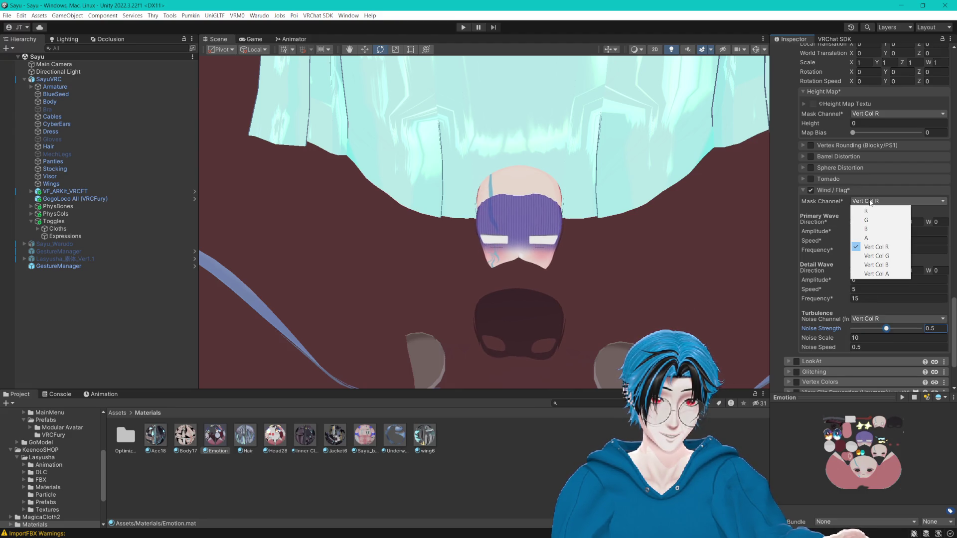
pyautogui.click(868, 243)
pyautogui.scroll(3, 865, 239)
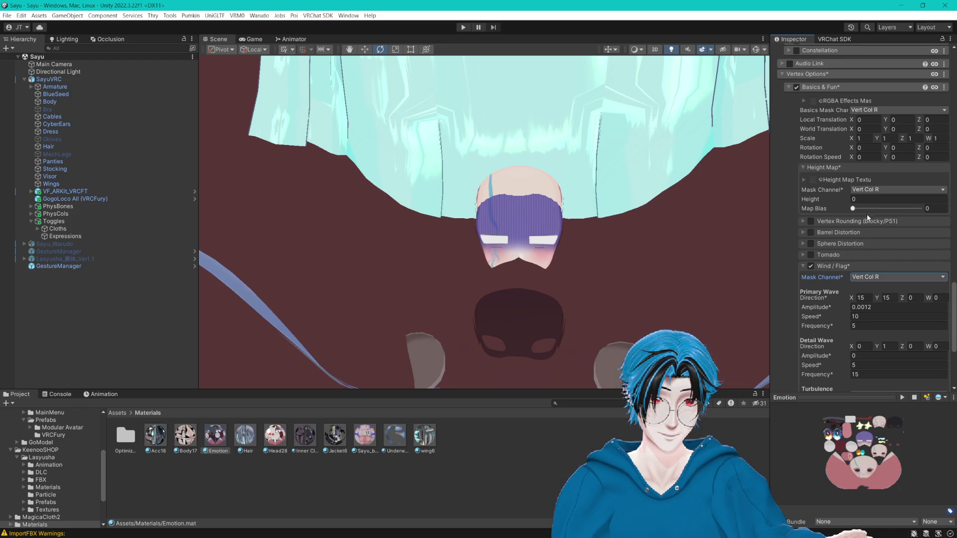
pyautogui.scroll(-3, 868, 278)
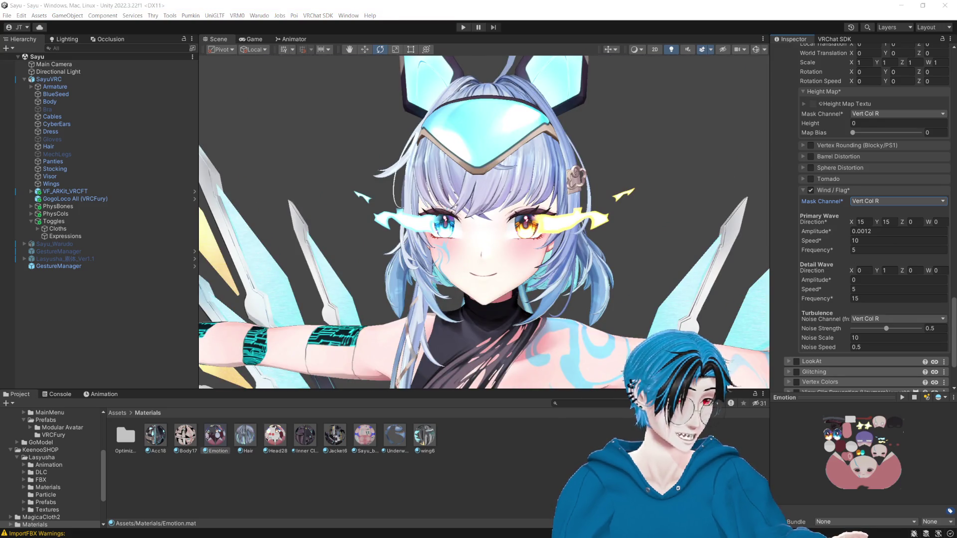
# - Raise the turbulence noise speed to about 5.22 and enter 0.33 as the noise scale
pyautogui.scroll(3, 617, 125)
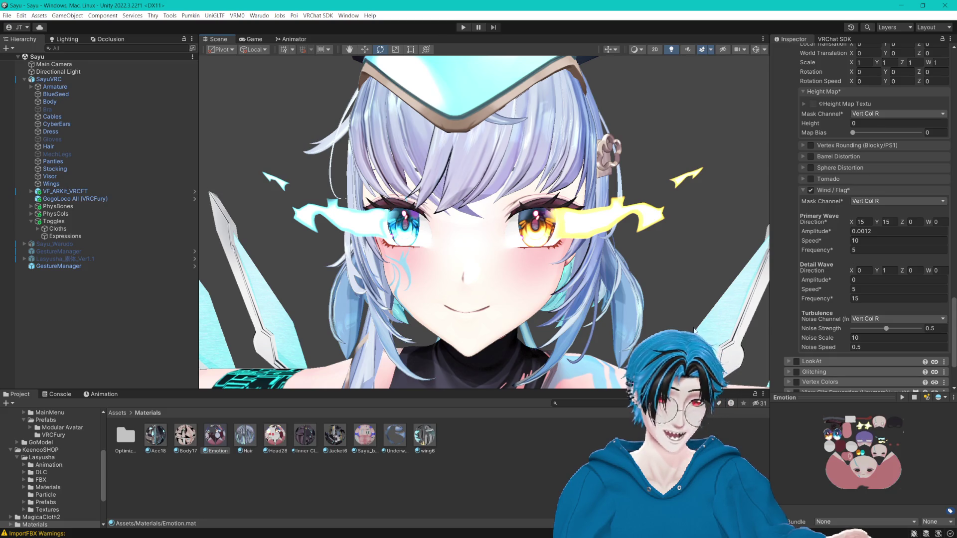
pyautogui.scroll(-3, 813, 223)
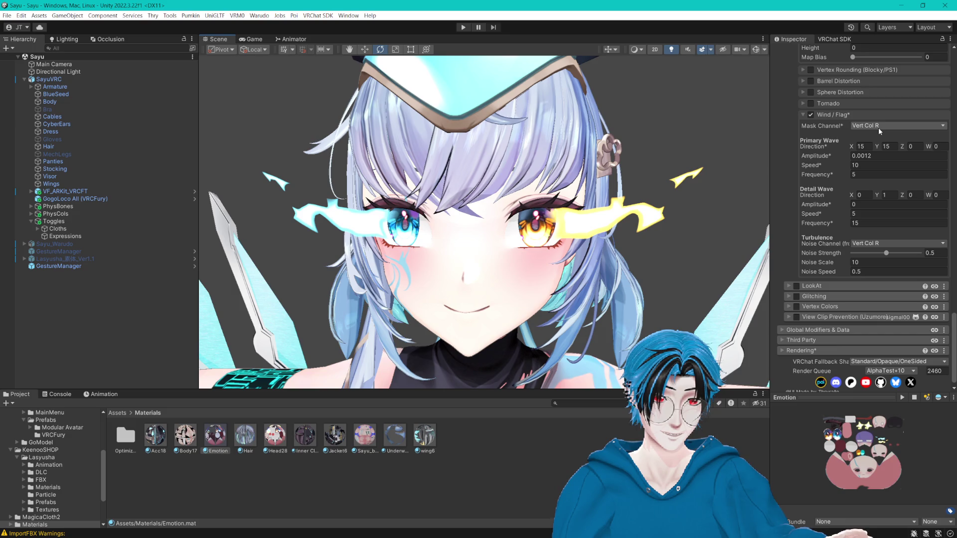
pyautogui.moveTo(830, 273); pyautogui.dragTo(877, 273)
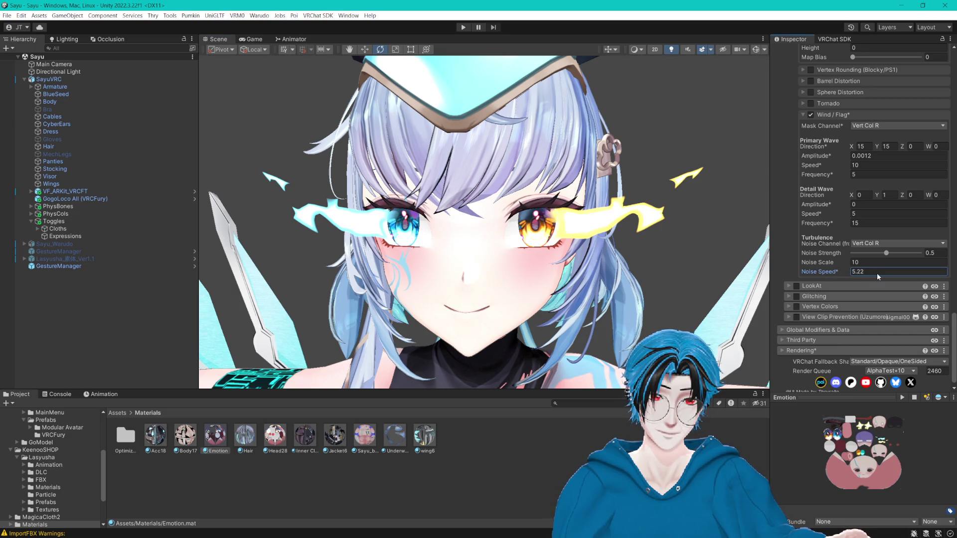
pyautogui.click(825, 262)
pyautogui.write('0.33')
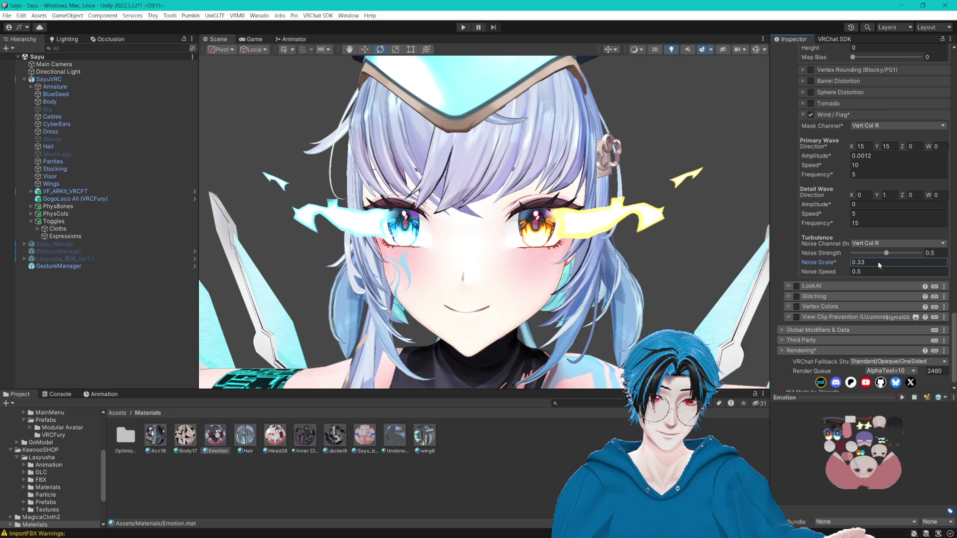
# - Cycle the turbulence noise channel through Vert Col G and R, returning to Vert Col R
pyautogui.click(860, 247)
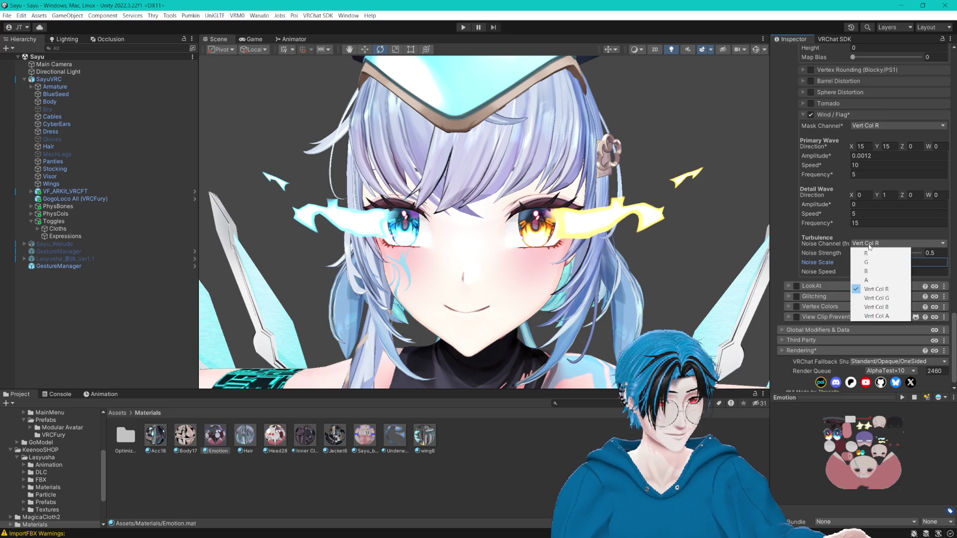
pyautogui.click(893, 298)
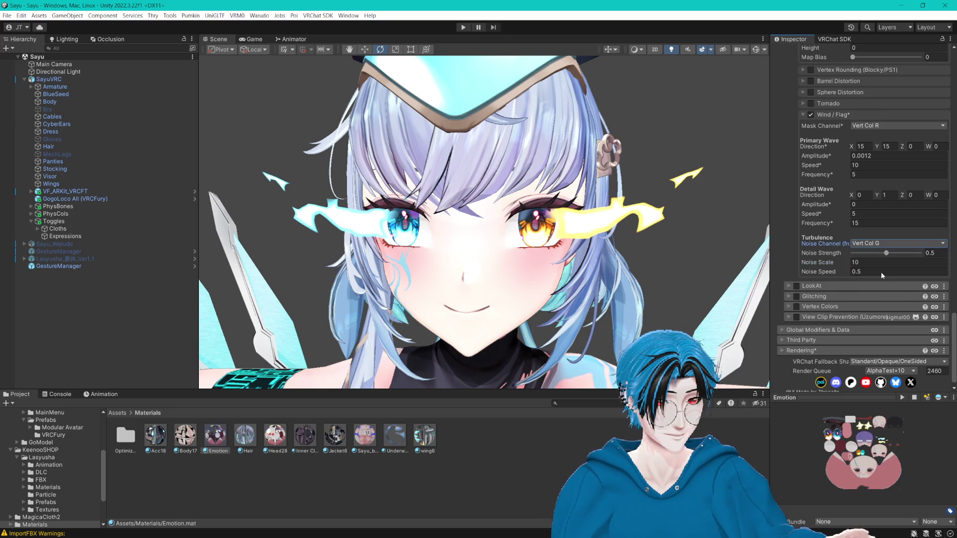
pyautogui.click(872, 244)
pyautogui.click(876, 259)
pyautogui.click(877, 244)
pyautogui.click(877, 249)
pyautogui.click(877, 244)
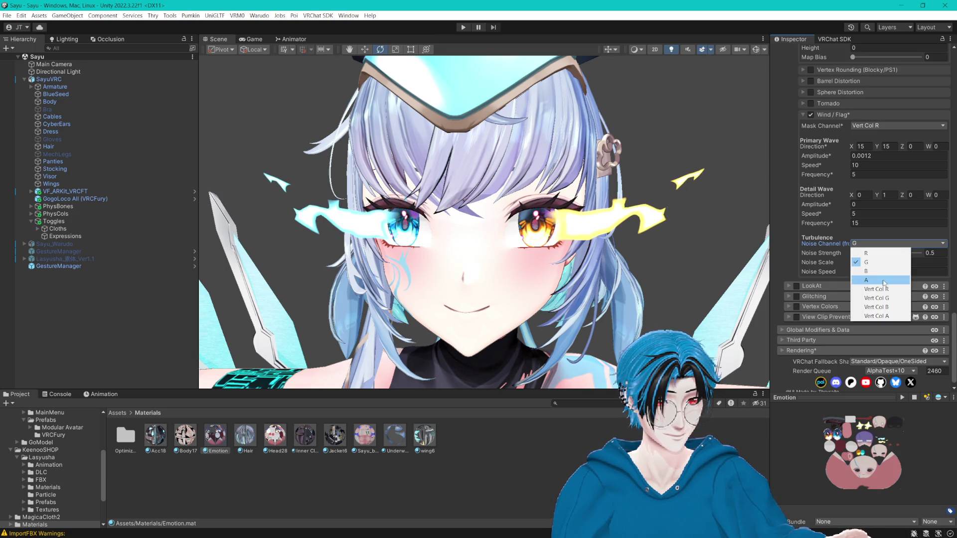
pyautogui.click(883, 289)
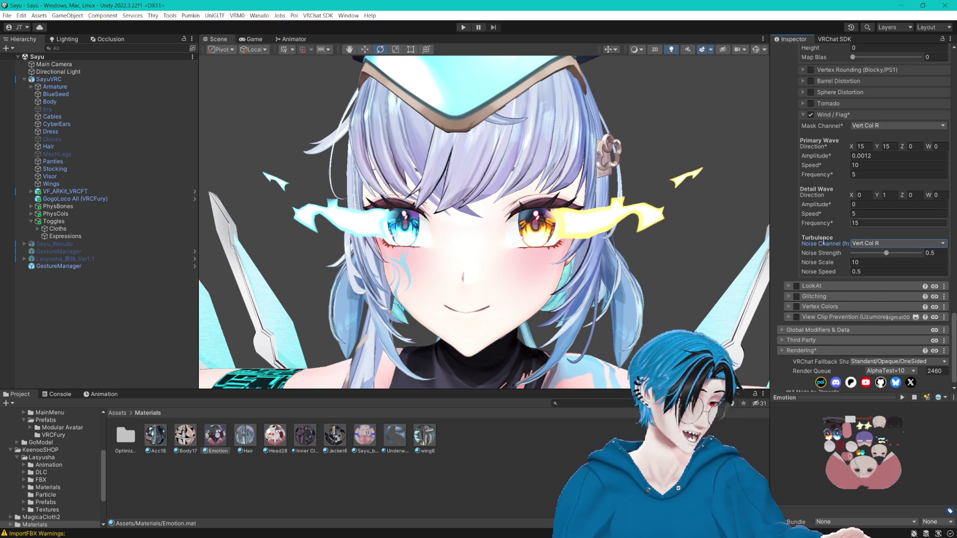
pyautogui.click(874, 244)
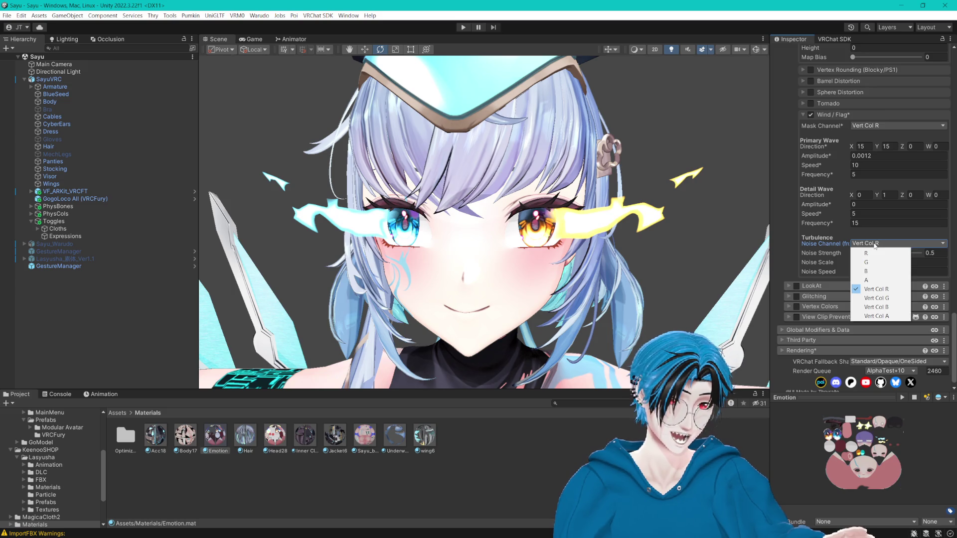
pyautogui.click(877, 287)
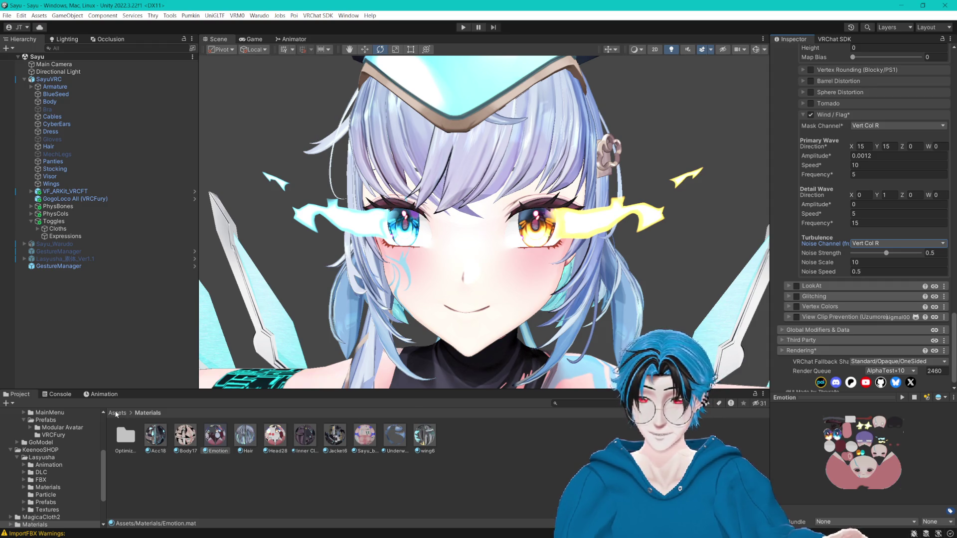
# - Open the Model tab of SayuVRC.fbx's import settings from the Assets folder
pyautogui.scroll(4, 75, 420)
pyautogui.click(48, 78)
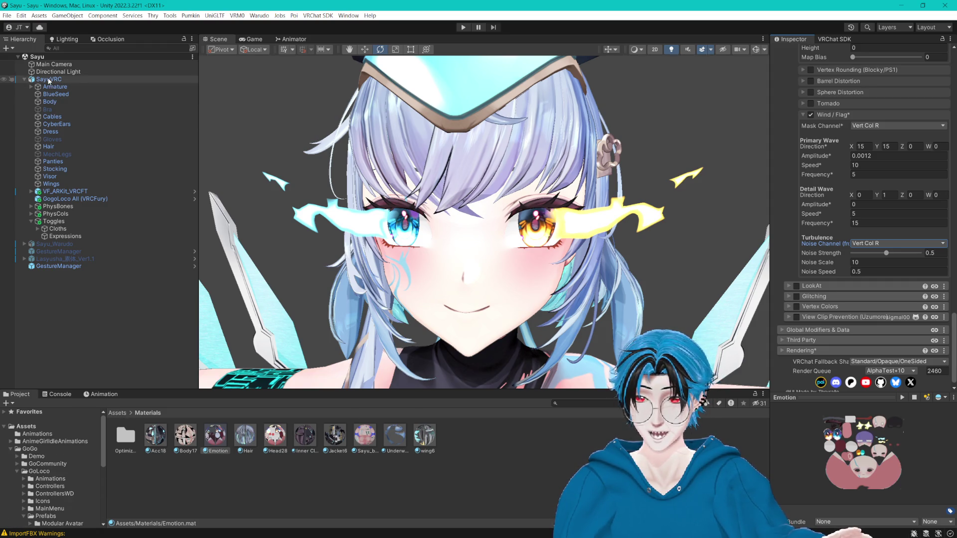
pyautogui.scroll(10, 852, 163)
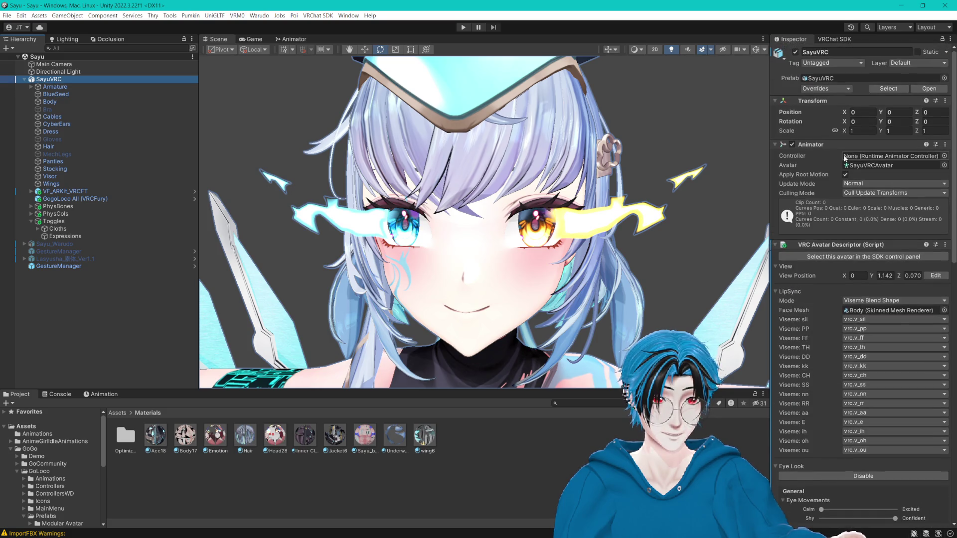
pyautogui.click(20, 426)
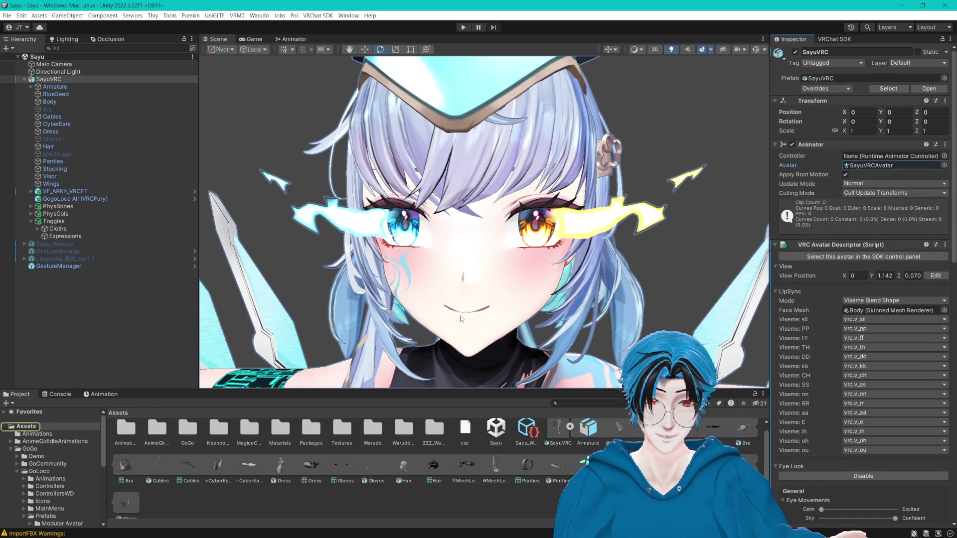
pyautogui.click(569, 426)
pyautogui.click(539, 439)
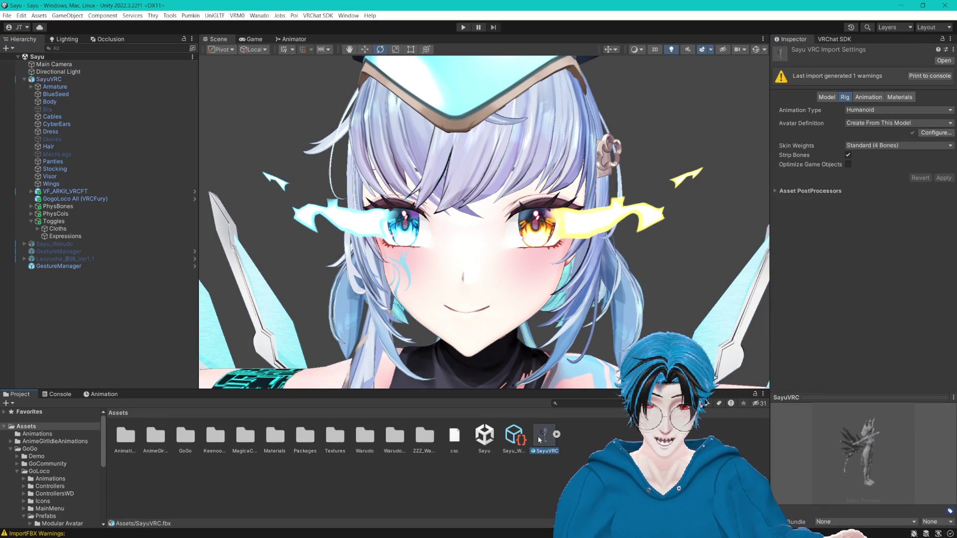
pyautogui.click(826, 97)
# - Uncheck Import Cameras and Import Lights and apply the reimport
pyautogui.click(845, 184)
pyautogui.click(845, 174)
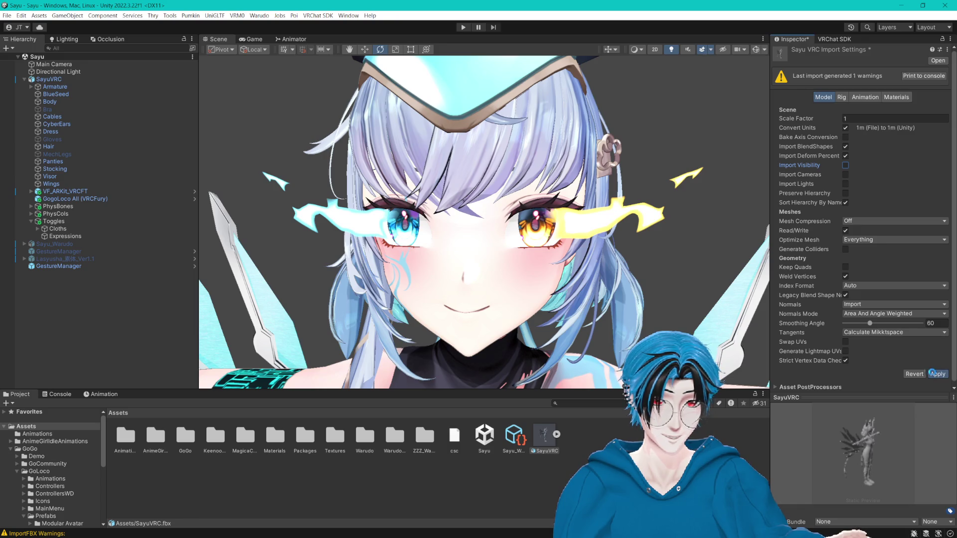
pyautogui.click(934, 374)
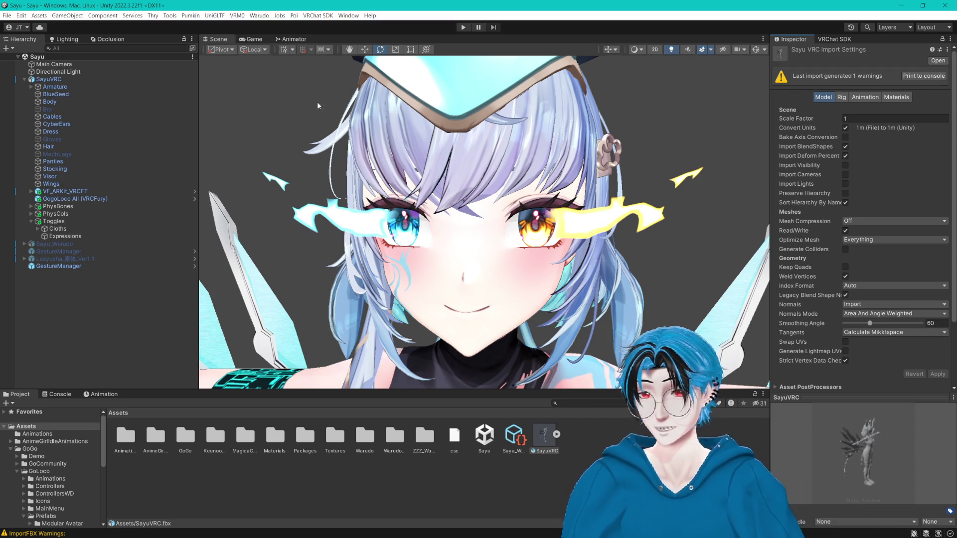
pyautogui.click(83, 101)
# - Open the Emotion material and try R for the Wind/Flag mask and turbulence noise channels
pyautogui.click(872, 239)
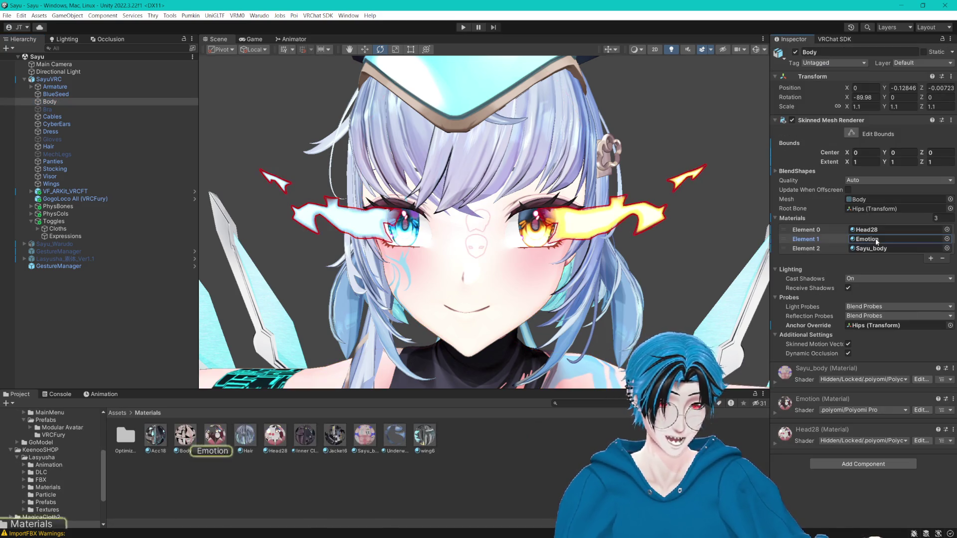
pyautogui.click(226, 440)
pyautogui.scroll(-15, 821, 272)
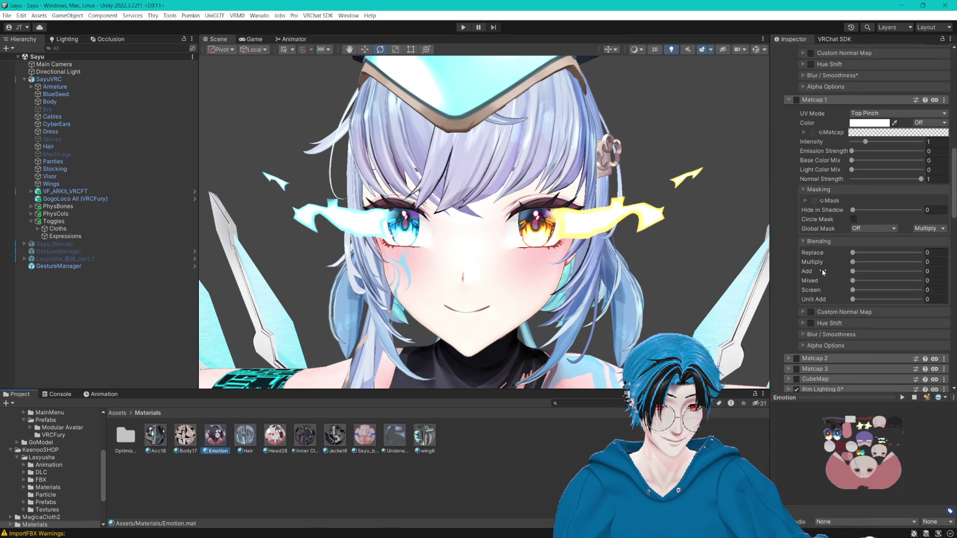
pyautogui.scroll(-10, 822, 270)
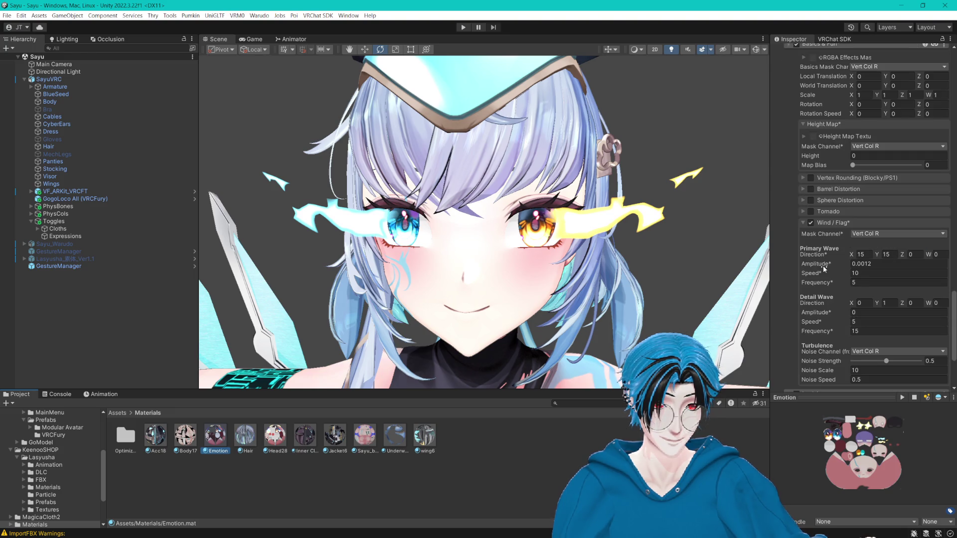
pyautogui.click(867, 234)
pyautogui.click(867, 248)
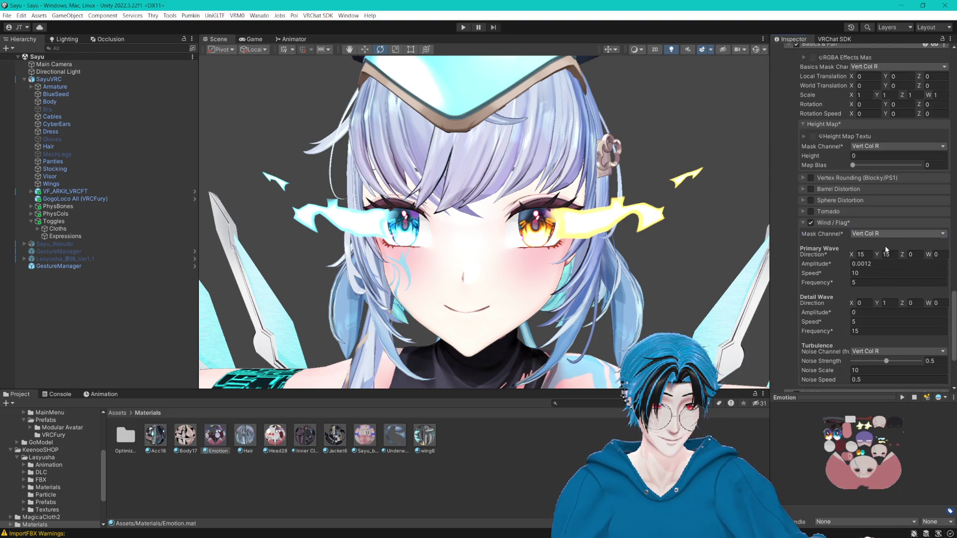
pyautogui.scroll(-5, 900, 251)
pyautogui.click(881, 237)
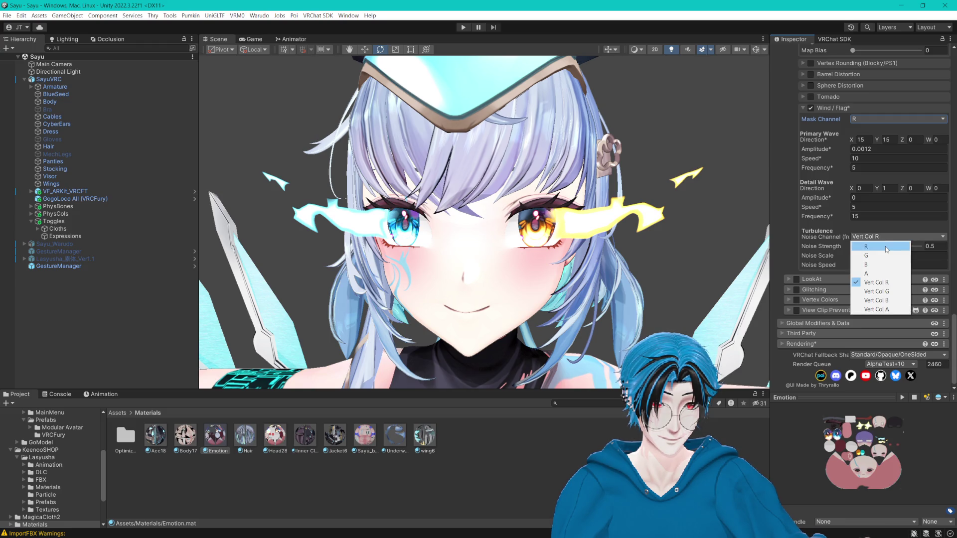
pyautogui.click(886, 247)
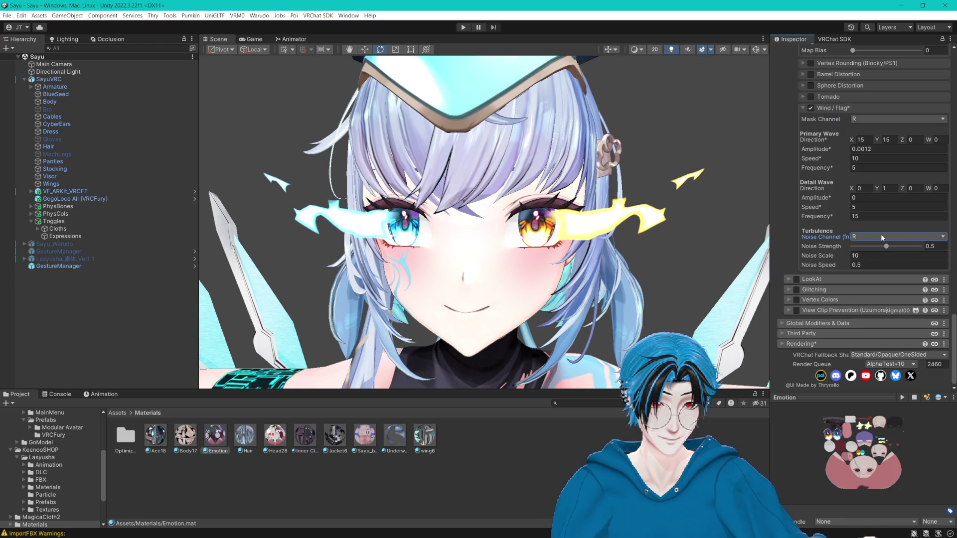
pyautogui.click(864, 118)
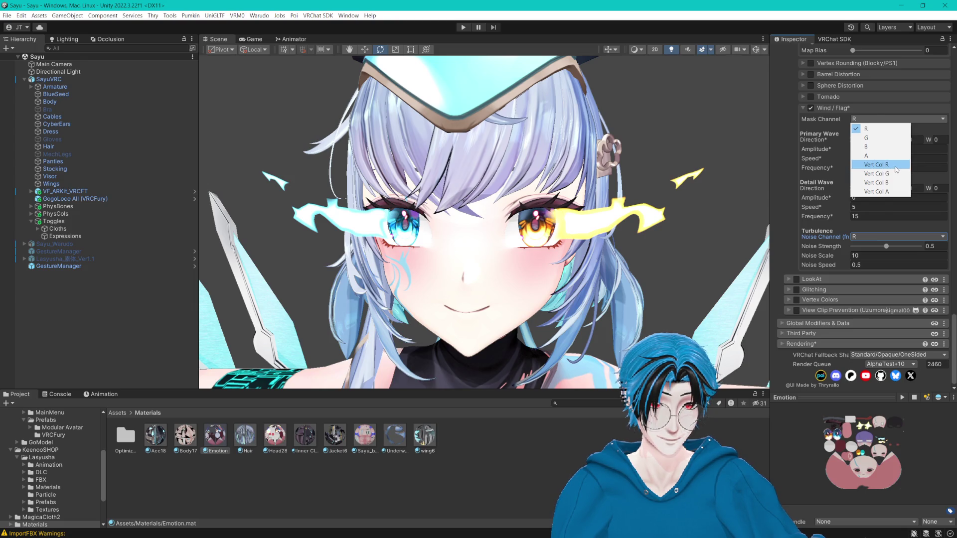
pyautogui.click(895, 169)
pyautogui.scroll(10, 670, 201)
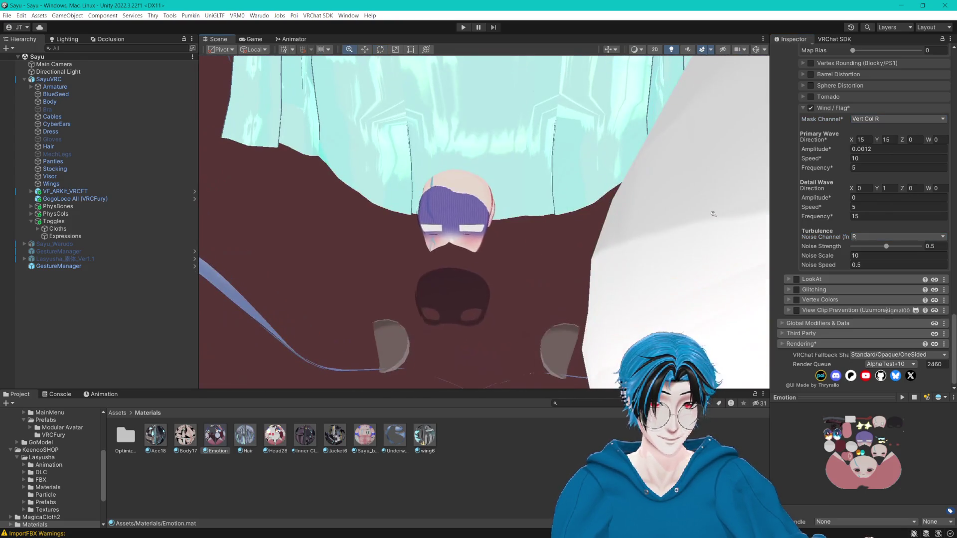
pyautogui.hotkey('ctrl', 'z')
# - Inspect the RGBA Effects Mask settings, leaving its UV channel on UV0
pyautogui.scroll(-3, 687, 216)
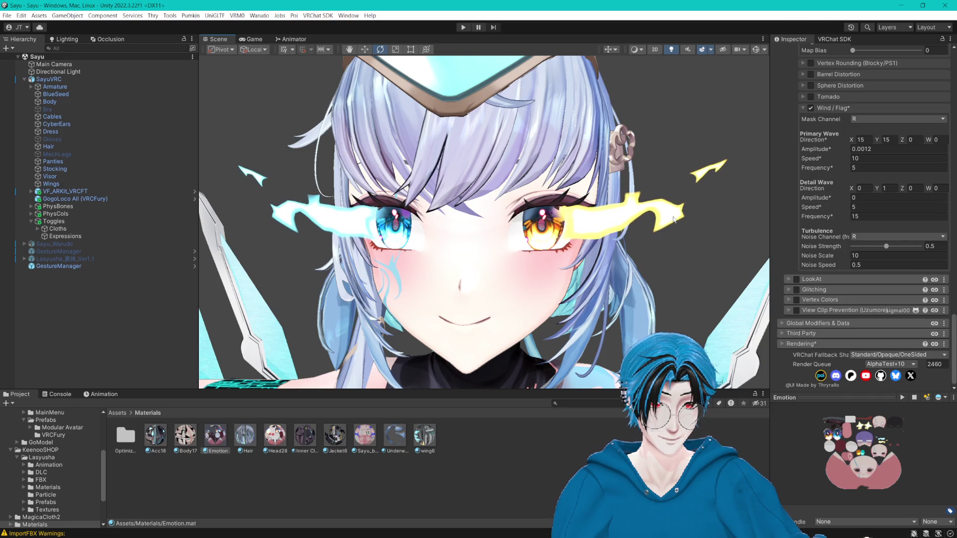
pyautogui.scroll(8, 802, 213)
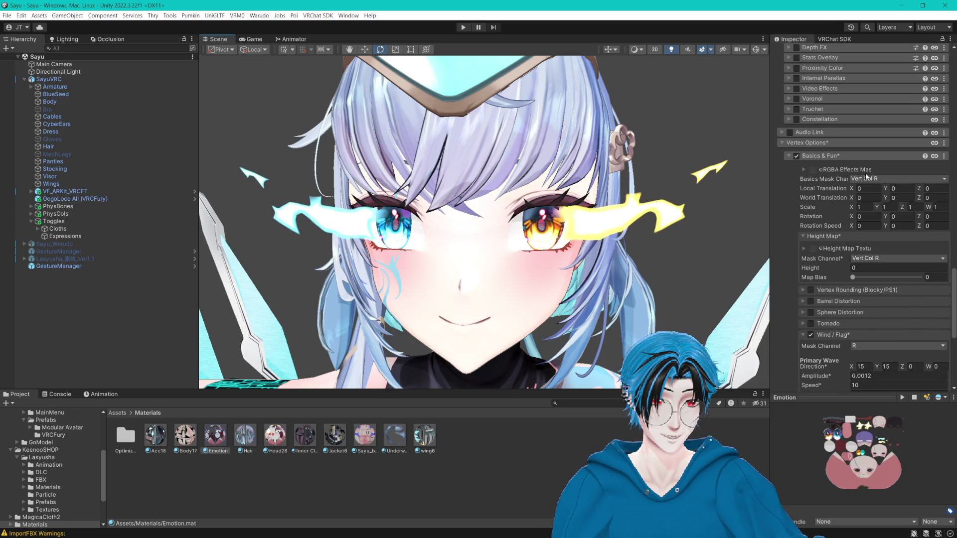
pyautogui.scroll(-3, 793, 198)
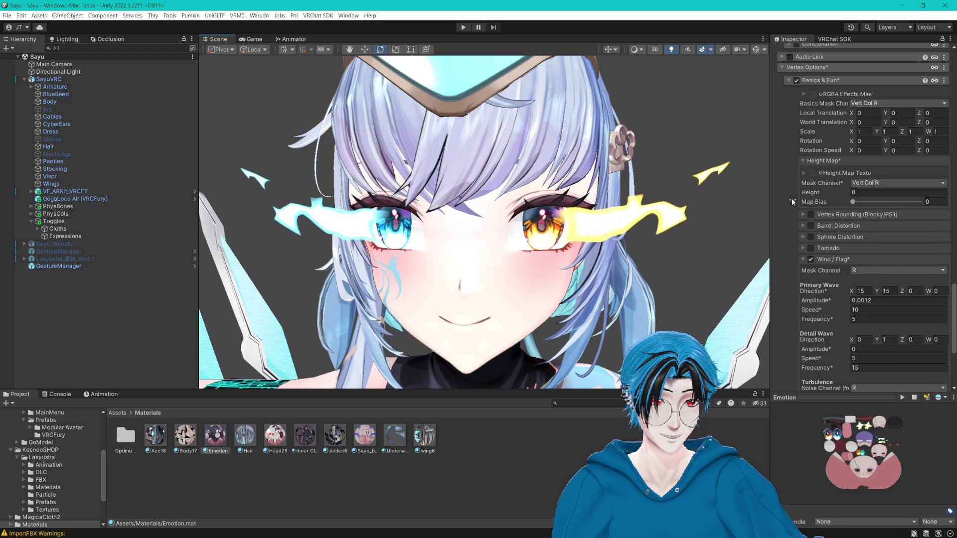
pyautogui.click(802, 95)
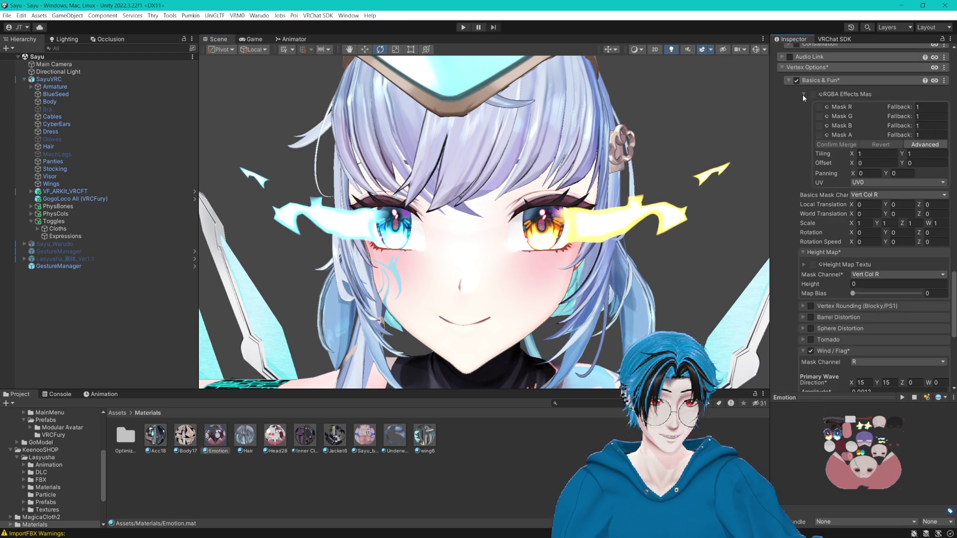
pyautogui.click(868, 182)
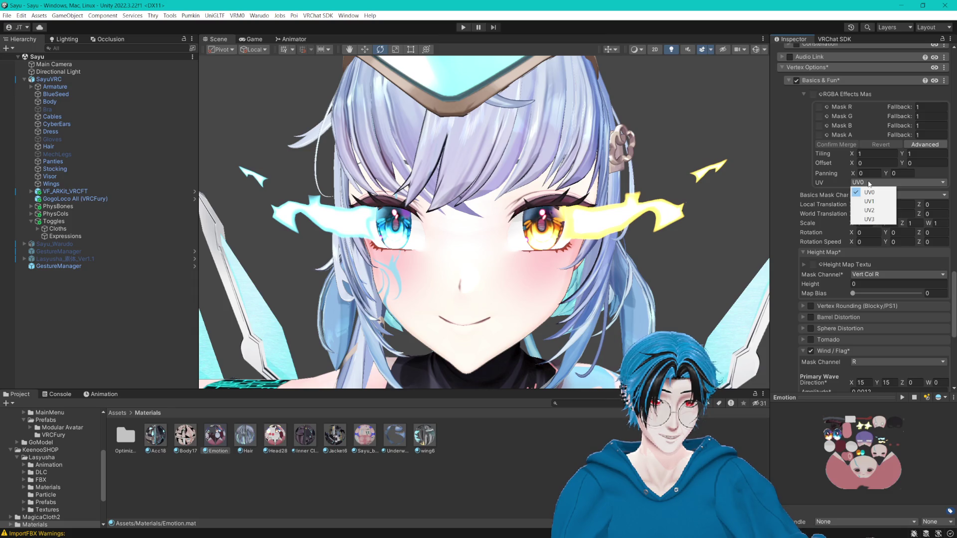
pyautogui.click(776, 151)
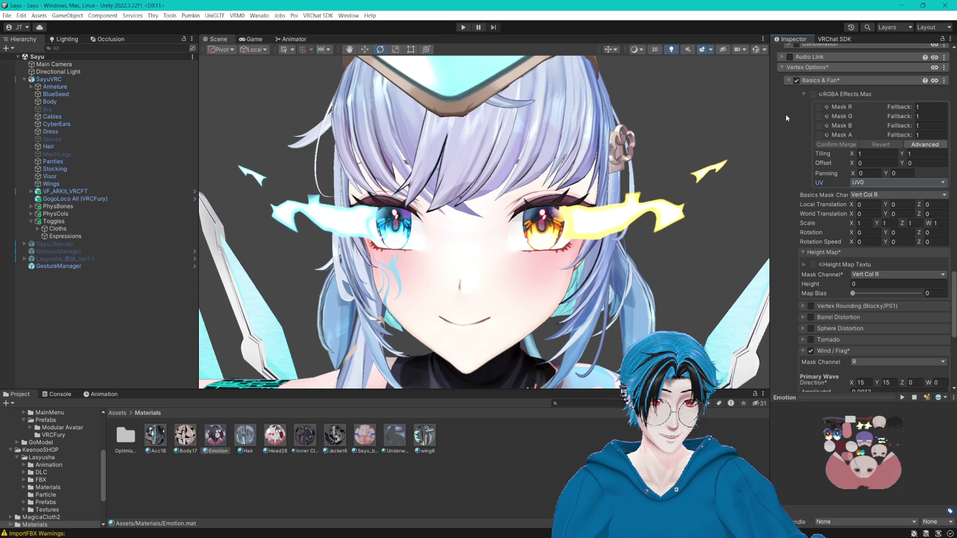
pyautogui.click(805, 94)
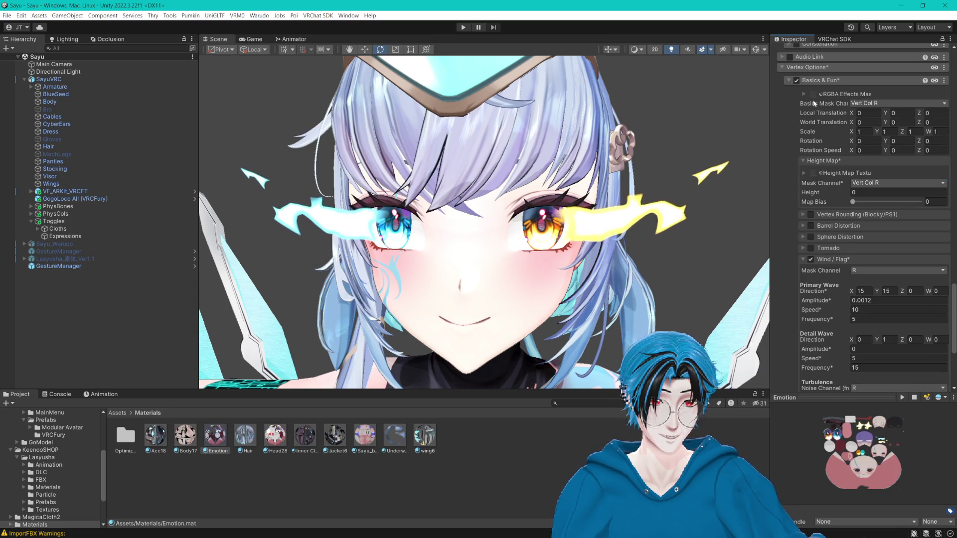
# - Set the Basics mask to R, and the Wind/Flag mask and turbulence noise to Vert Col R
pyautogui.click(888, 103)
pyautogui.click(884, 113)
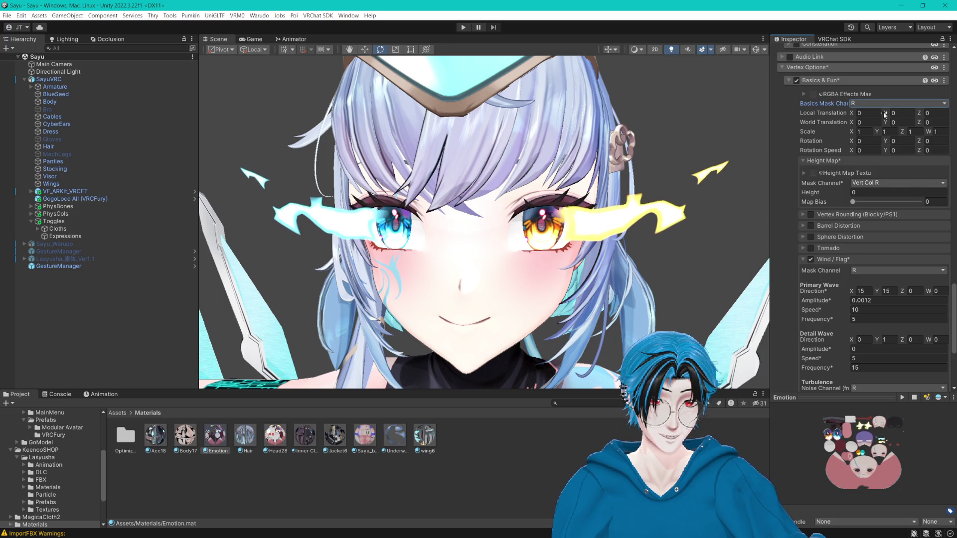
pyautogui.scroll(-5, 874, 104)
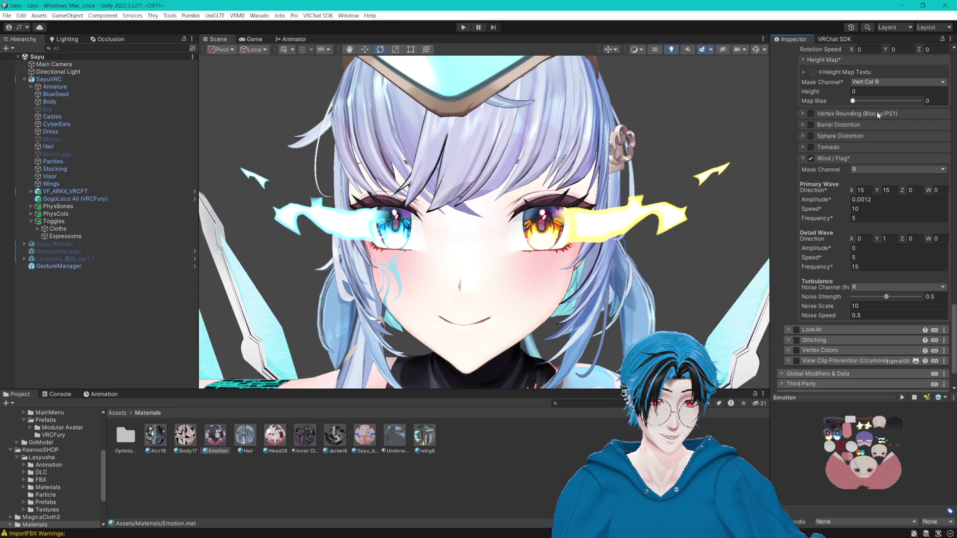
pyautogui.click(875, 170)
pyautogui.click(877, 215)
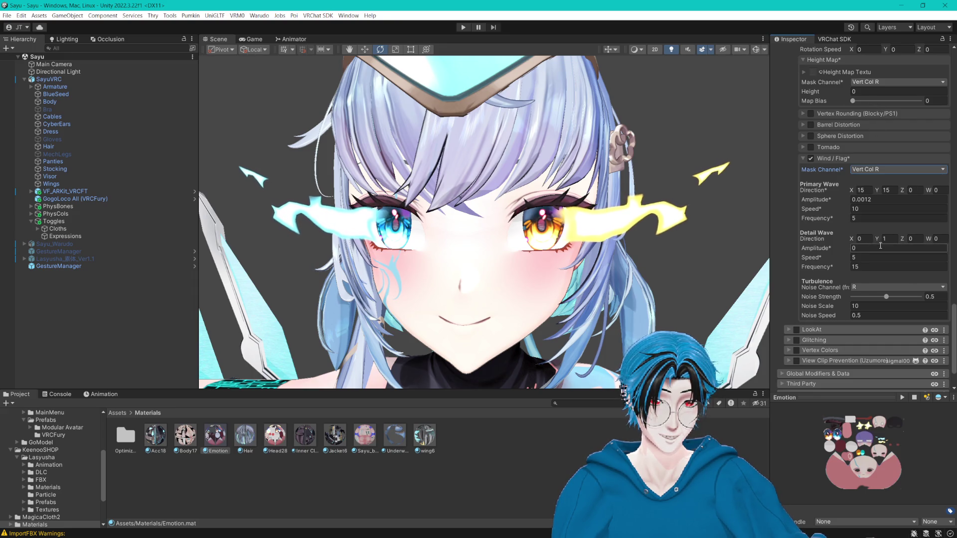
pyautogui.click(868, 289)
pyautogui.click(892, 333)
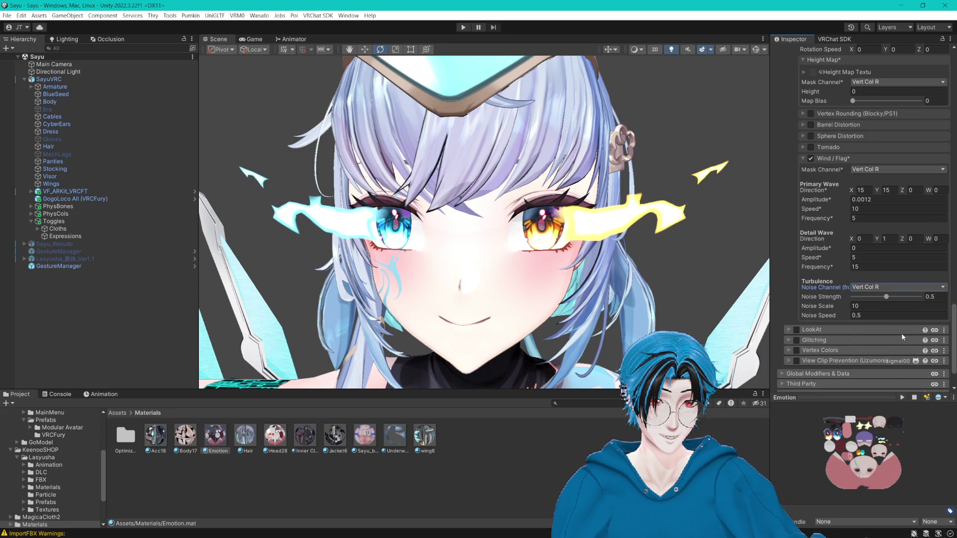
pyautogui.scroll(4, 888, 161)
pyautogui.click(879, 159)
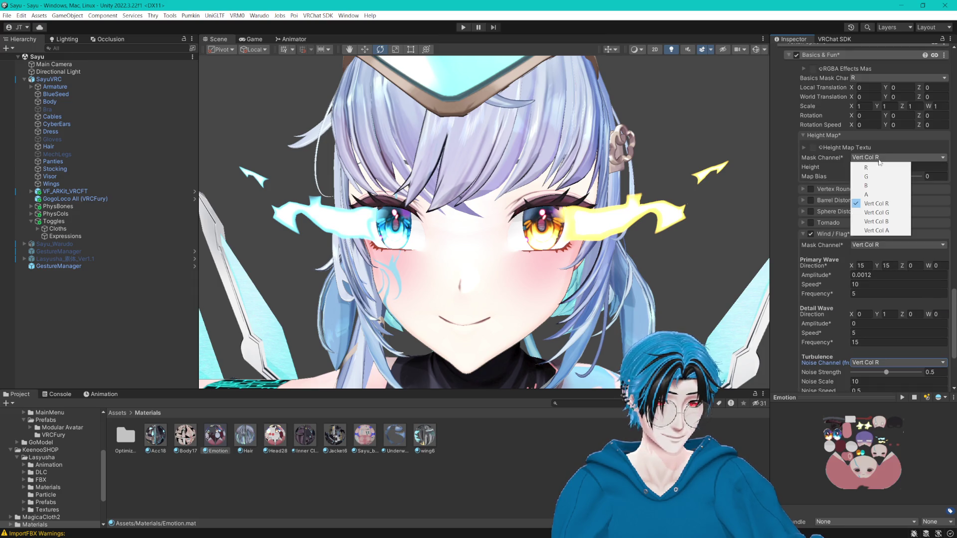
# - Set the Height Map mask channel to R and the Basics mask channel to Vert Col R
pyautogui.click(879, 169)
pyautogui.click(879, 157)
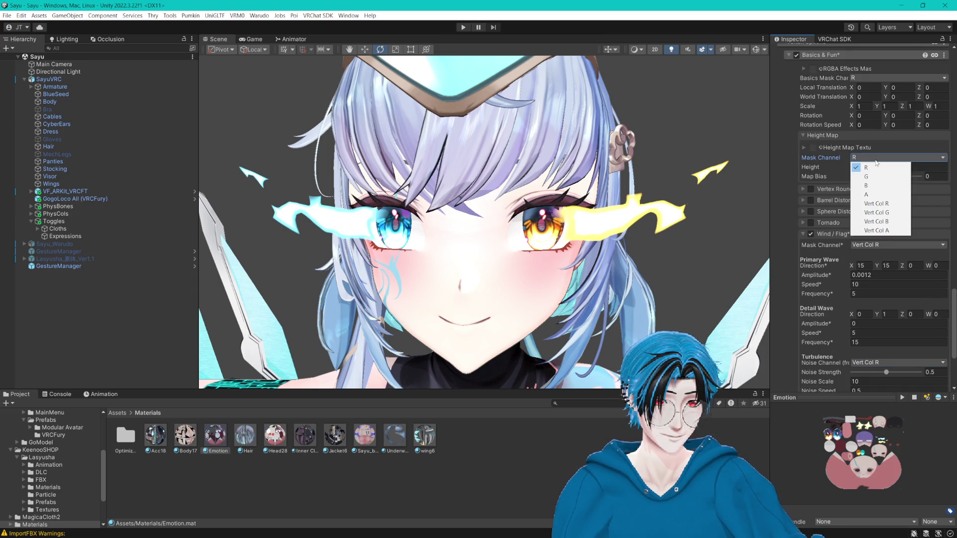
pyautogui.press('Escape')
pyautogui.click(856, 79)
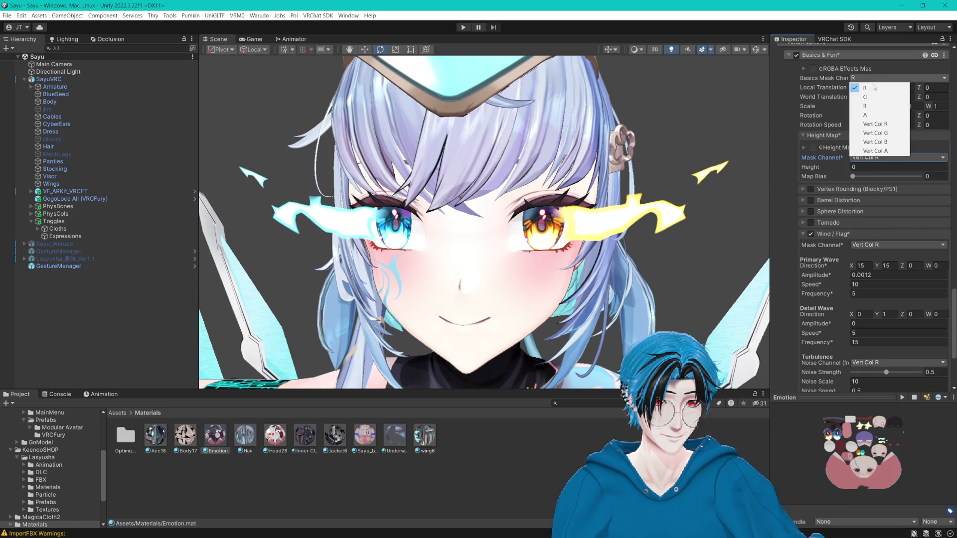
pyautogui.click(884, 125)
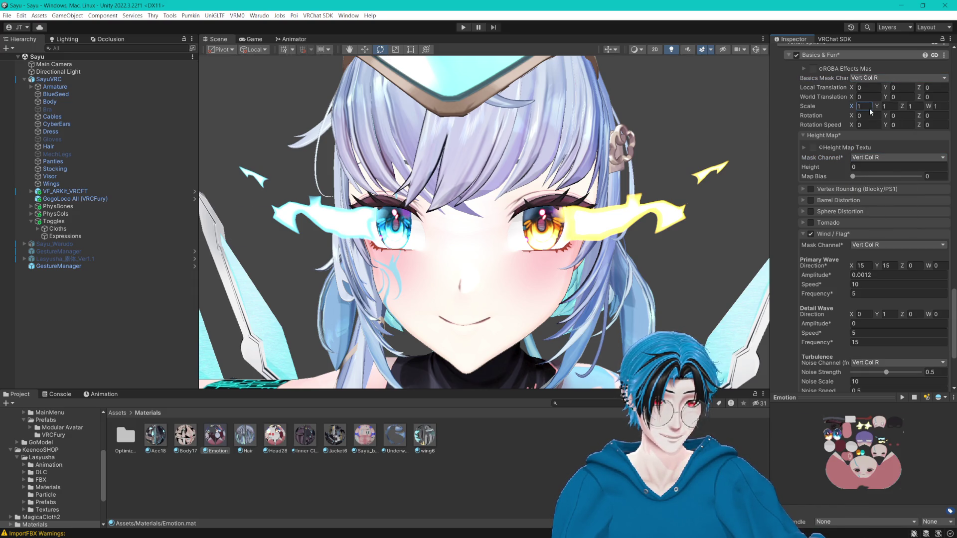
# - Try Basics Scale X values of 4.36 and 1.14, then undo back to 1
pyautogui.write('4.36')
pyautogui.hotkey('ctrl', 'z')
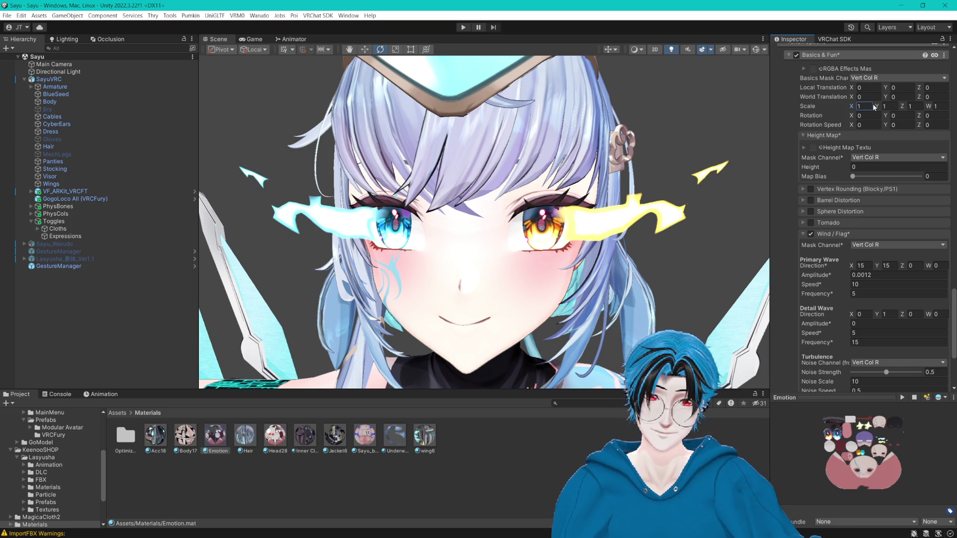
pyautogui.moveTo(854, 110); pyautogui.dragTo(860, 110)
pyautogui.scroll(10, 638, 170)
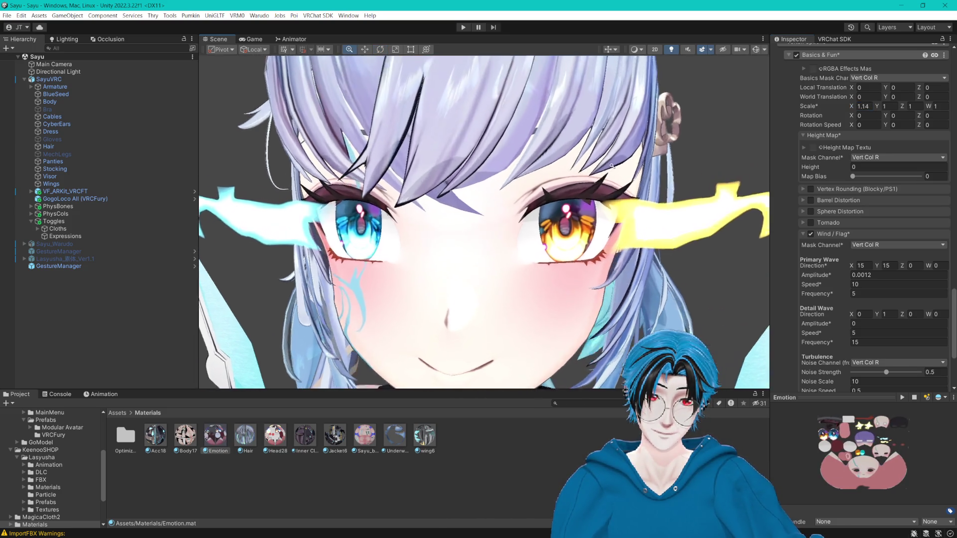
pyautogui.scroll(-5, 638, 170)
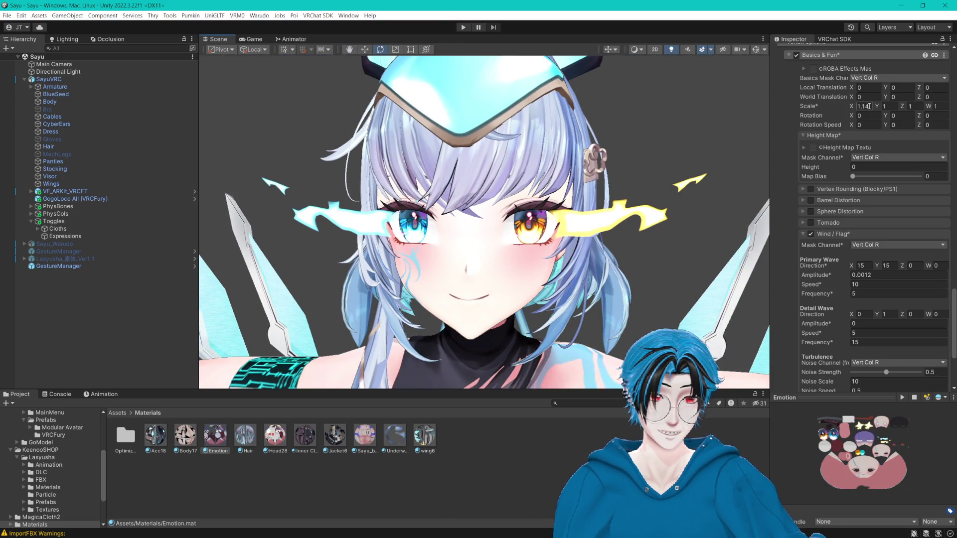
pyautogui.hotkey('ctrl', 'z')
pyautogui.scroll(-3, 887, 150)
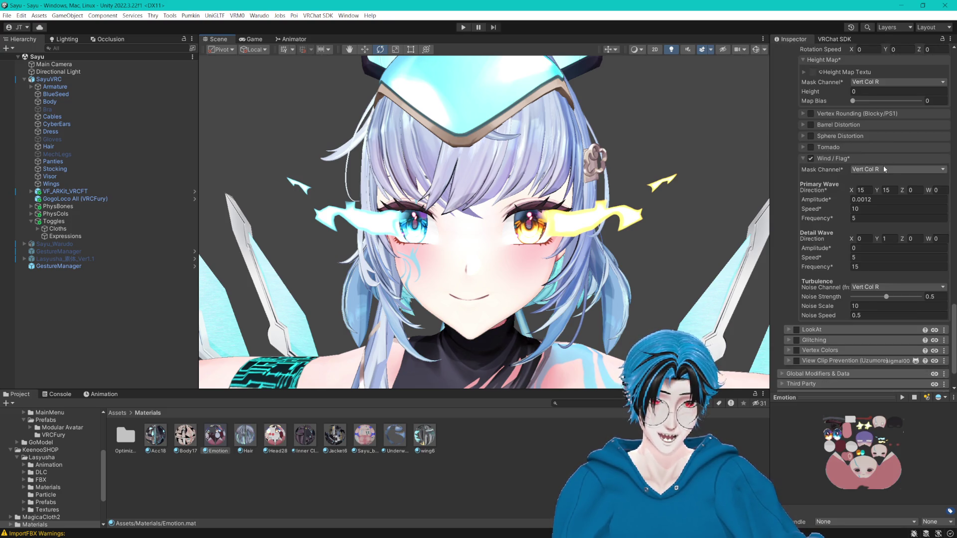
pyautogui.scroll(3, 880, 167)
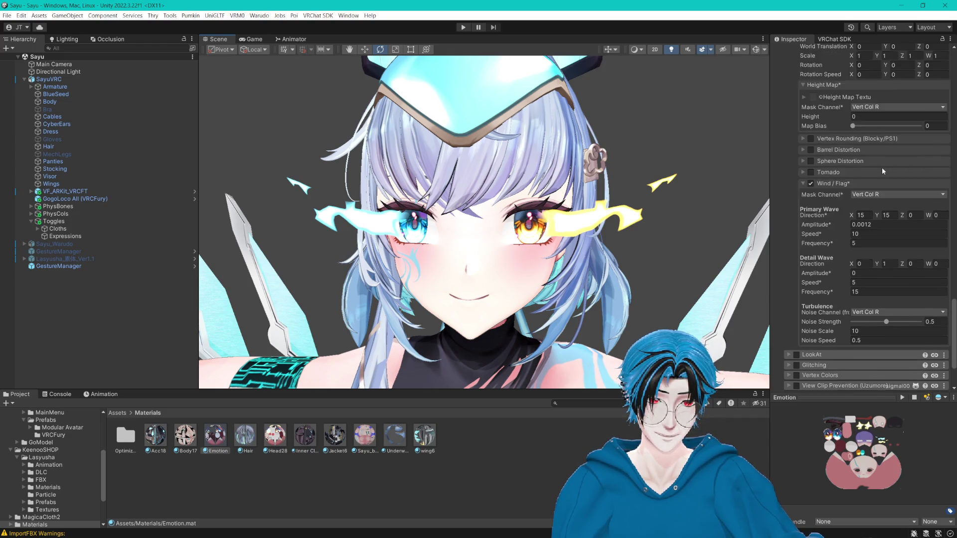
# - Set the Basics and Height Map mask channels back to R
pyautogui.click(867, 78)
pyautogui.click(873, 89)
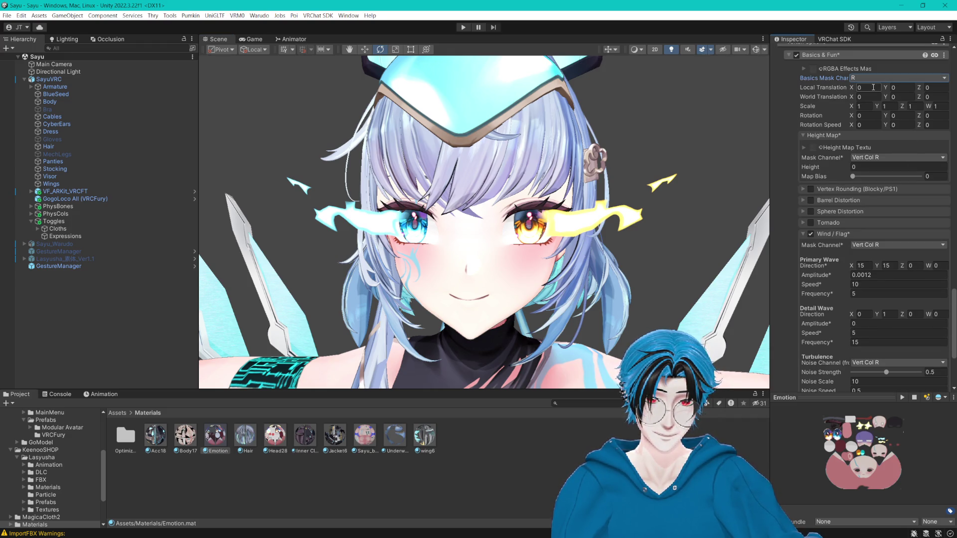
pyautogui.click(865, 158)
pyautogui.click(865, 175)
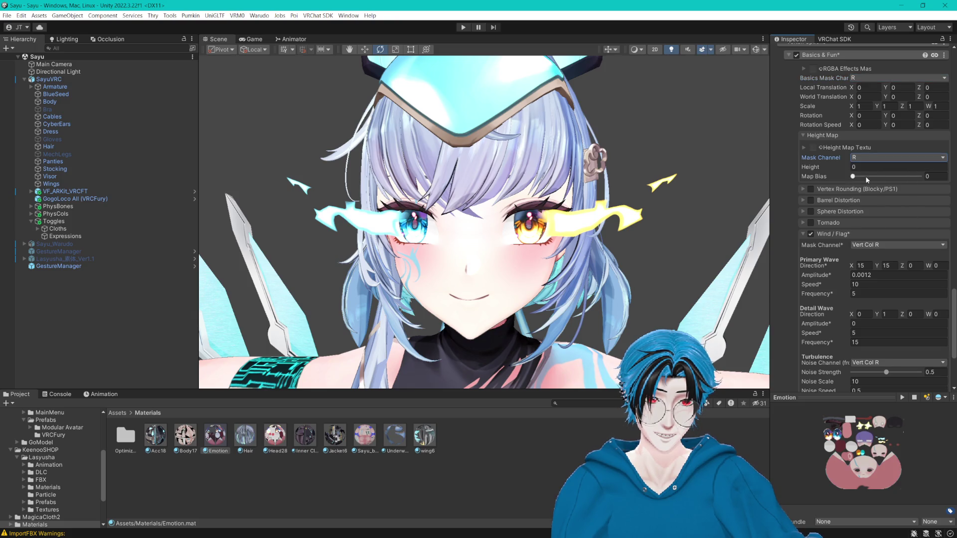
# - Try Vert Col G and Vert Col B as the Wind/Flag mask channel
pyautogui.scroll(-2, 865, 175)
pyautogui.click(852, 194)
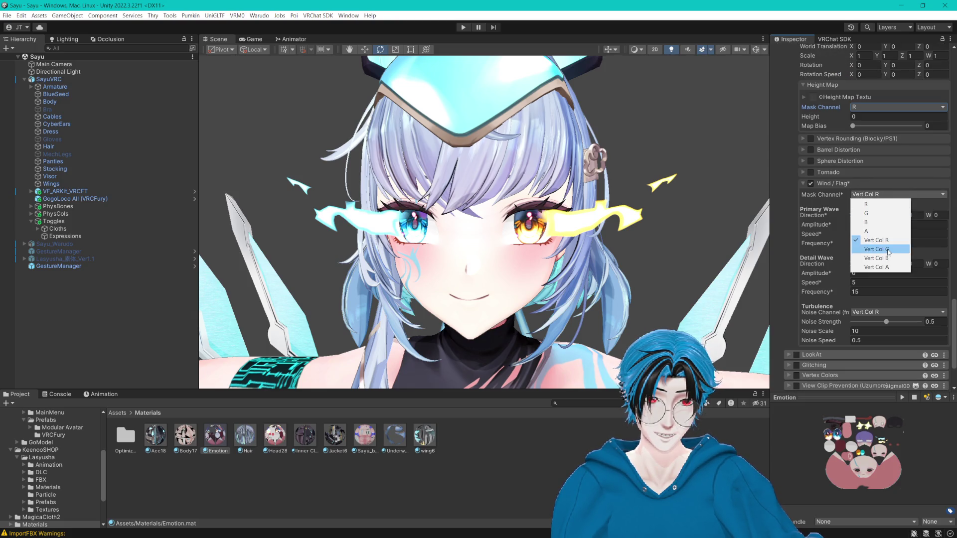
pyautogui.click(865, 238)
pyautogui.click(870, 195)
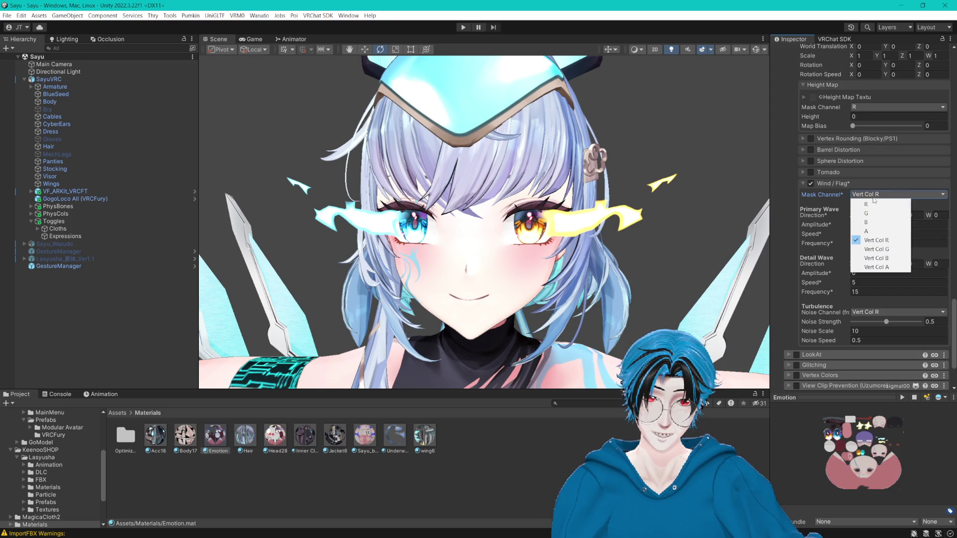
pyautogui.click(882, 249)
pyautogui.click(877, 195)
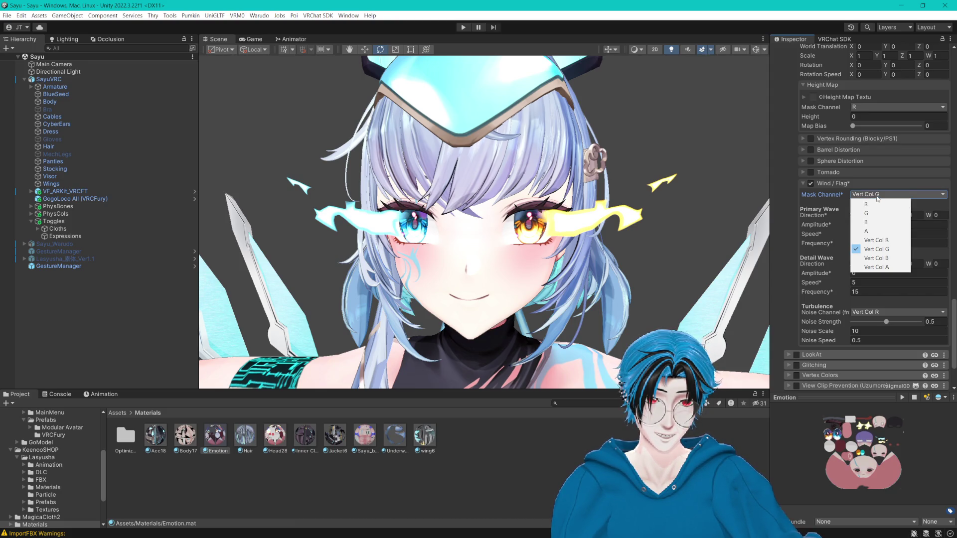
pyautogui.click(886, 258)
pyautogui.click(889, 194)
pyautogui.click(875, 249)
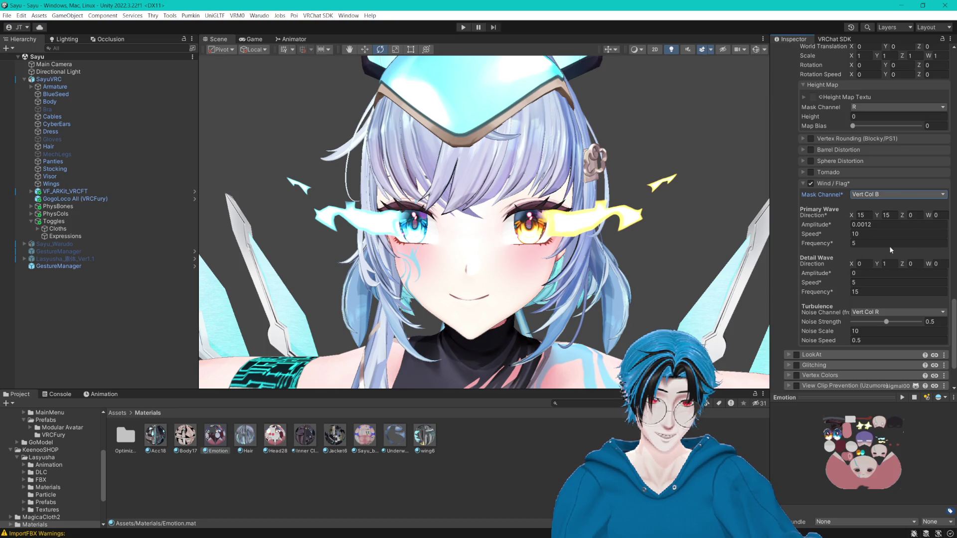
# - Return the Wind/Flag mask channel to Vert Col R
pyautogui.scroll(5, 623, 279)
pyautogui.scroll(-5, 610, 280)
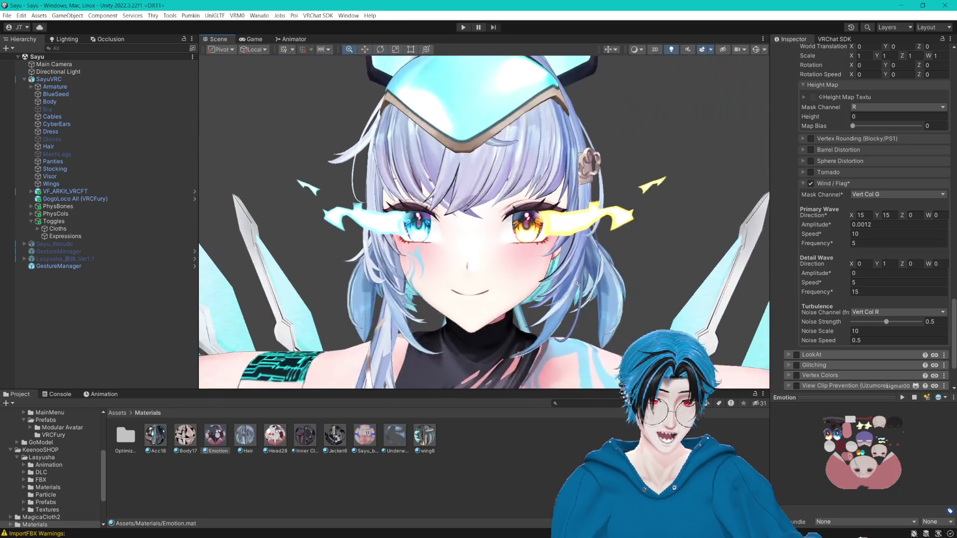
pyautogui.click(892, 195)
pyautogui.click(867, 241)
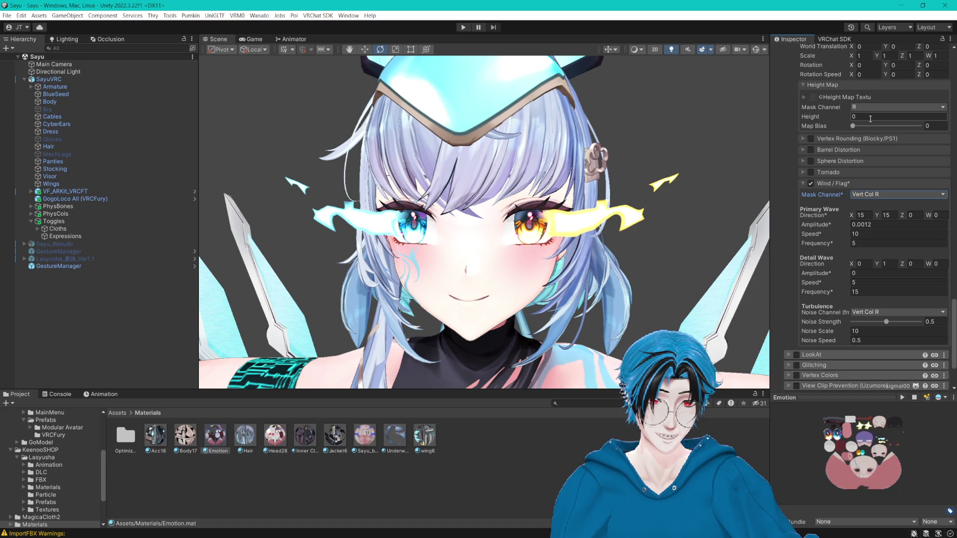
pyautogui.scroll(3, 869, 119)
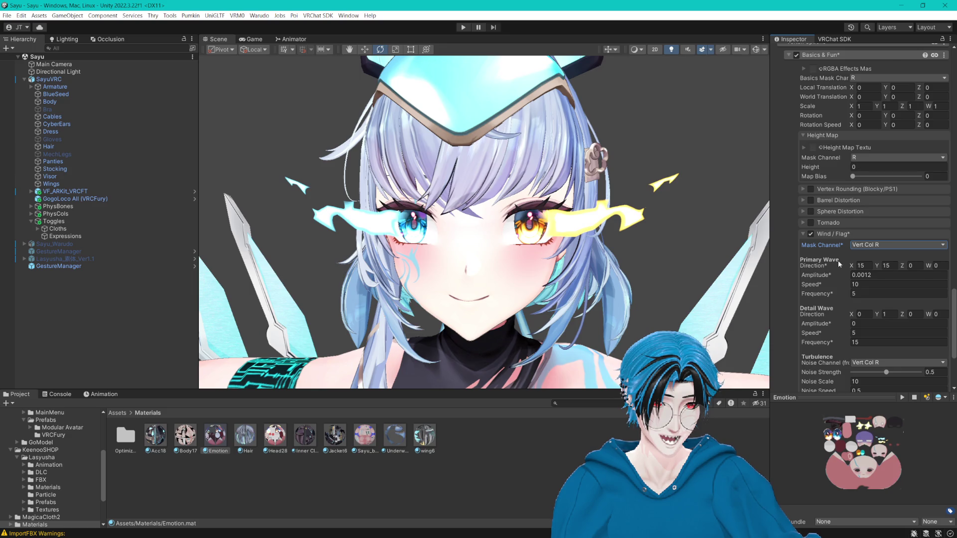
pyautogui.scroll(-2, 838, 264)
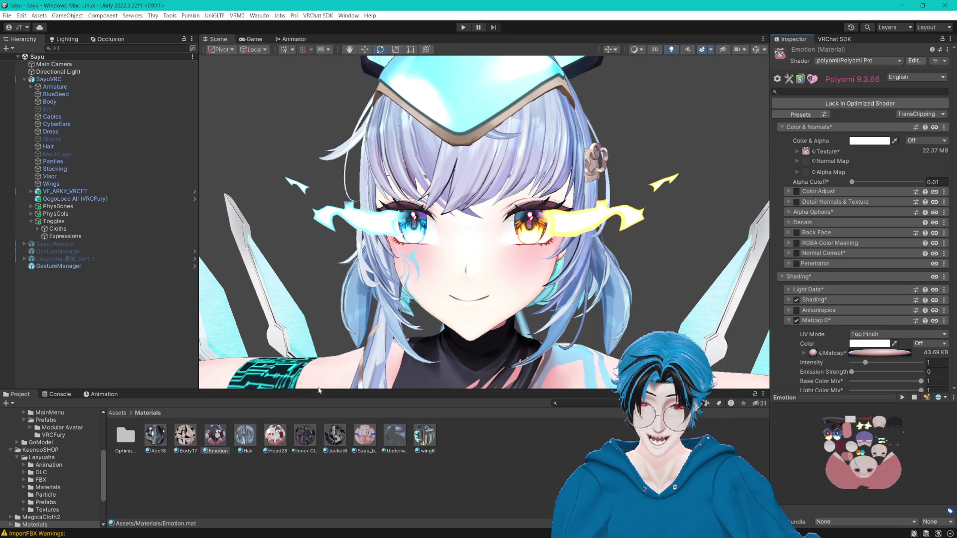
# - Open the Head28 texture from Assets/Textures in Photoshop via its right-click Open action
pyautogui.click(436, 502)
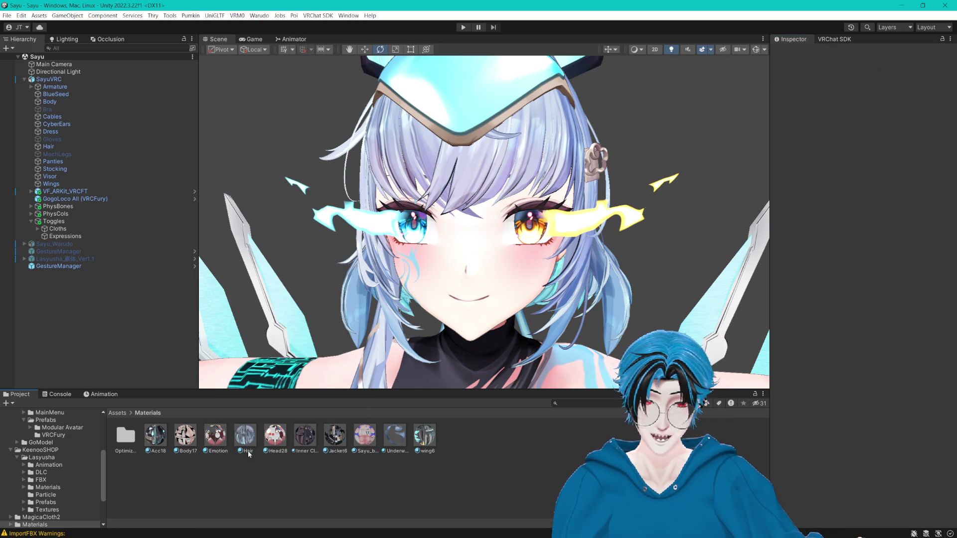
pyautogui.click(212, 432)
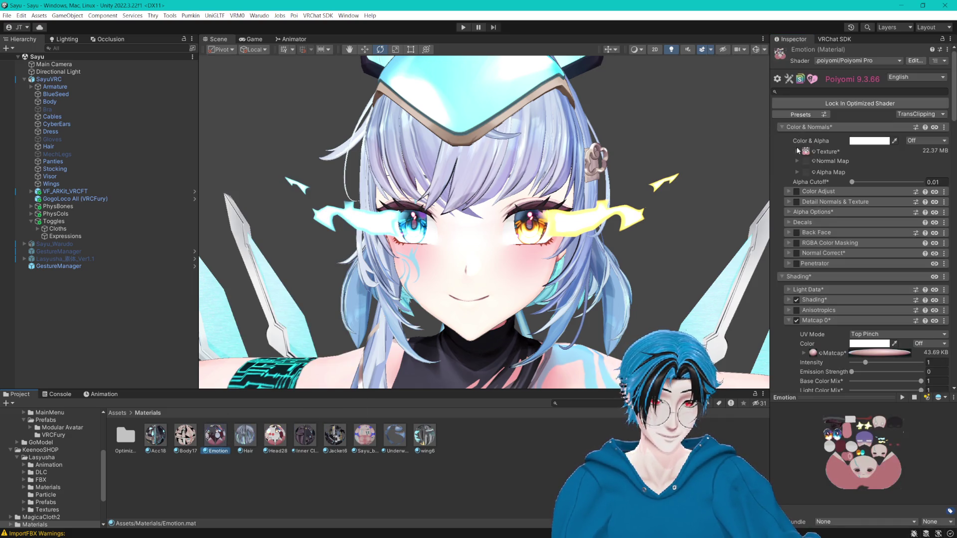
pyautogui.click(798, 150)
pyautogui.rightClick(312, 434)
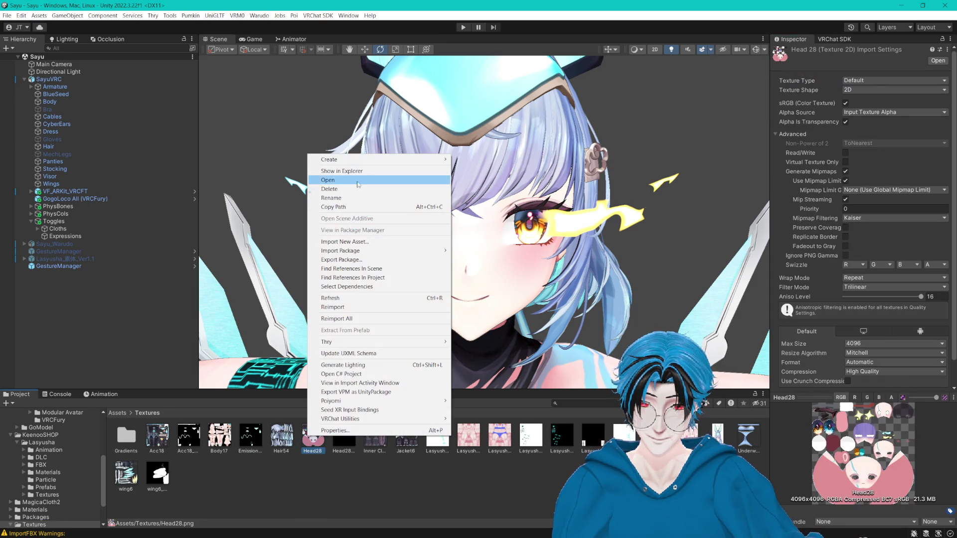
pyautogui.click(357, 182)
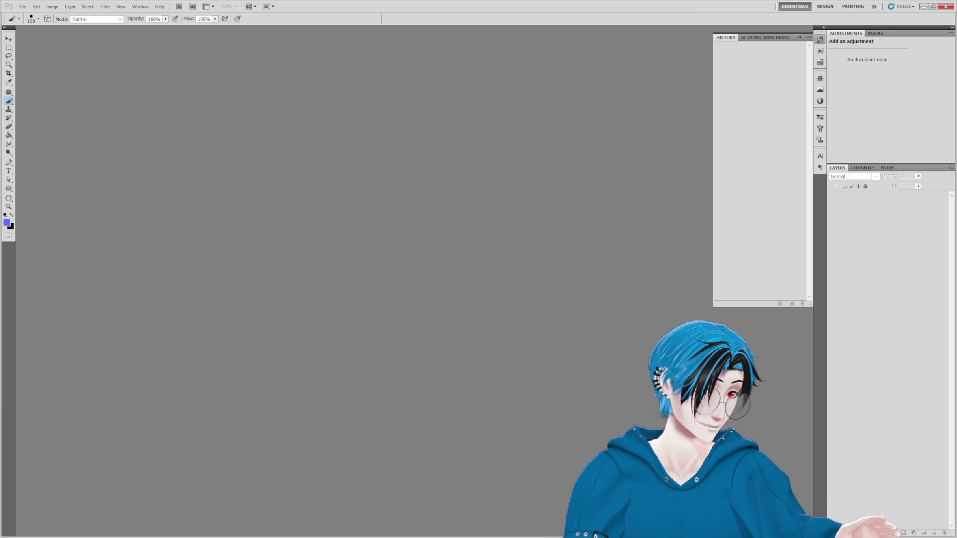
# - Open Head28.png in Photoshop and zoom to 200% on the cyan and yellow flames
pyautogui.moveTo(476, 277); pyautogui.dragTo(375, 248)
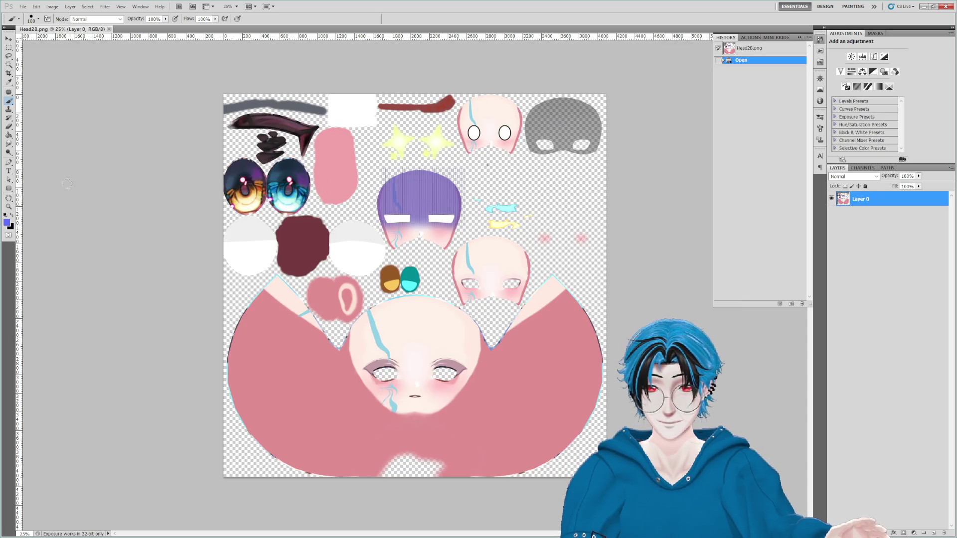
pyautogui.press('z')
pyautogui.click(492, 249)
pyautogui.click(439, 248)
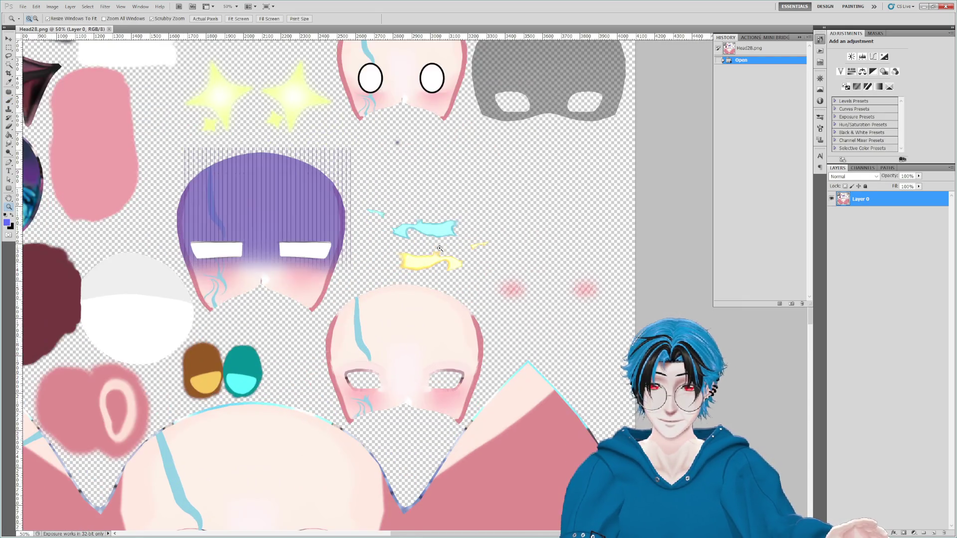
pyautogui.click(439, 249)
pyautogui.click(439, 248)
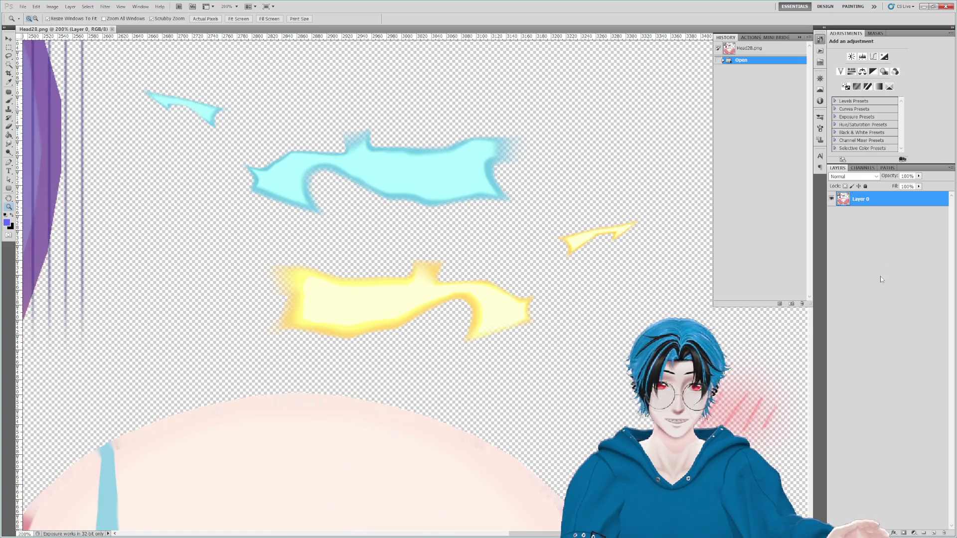
# - Add a new layer, set the foreground to pure red #ff0000, and brush red over the flames
pyautogui.click(933, 532)
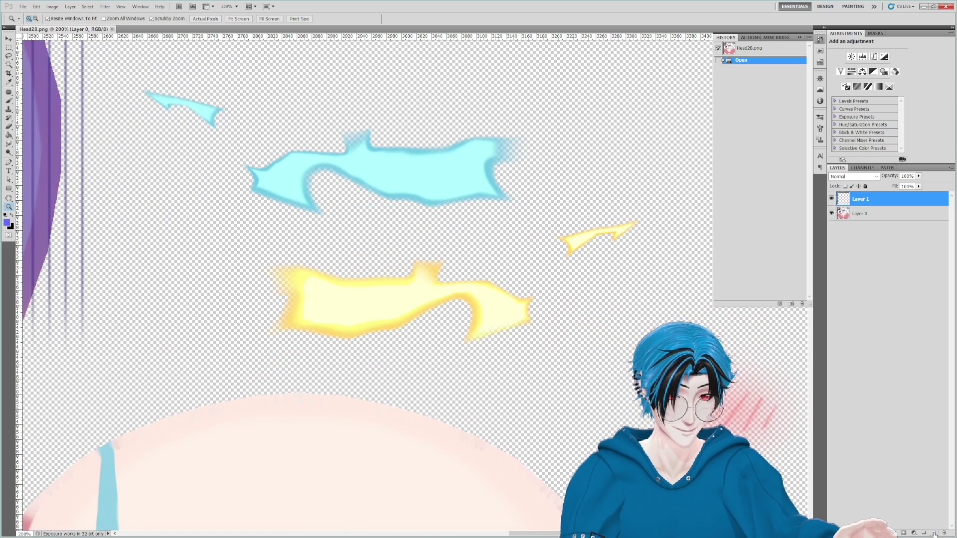
pyautogui.click(6, 223)
pyautogui.click(714, 140)
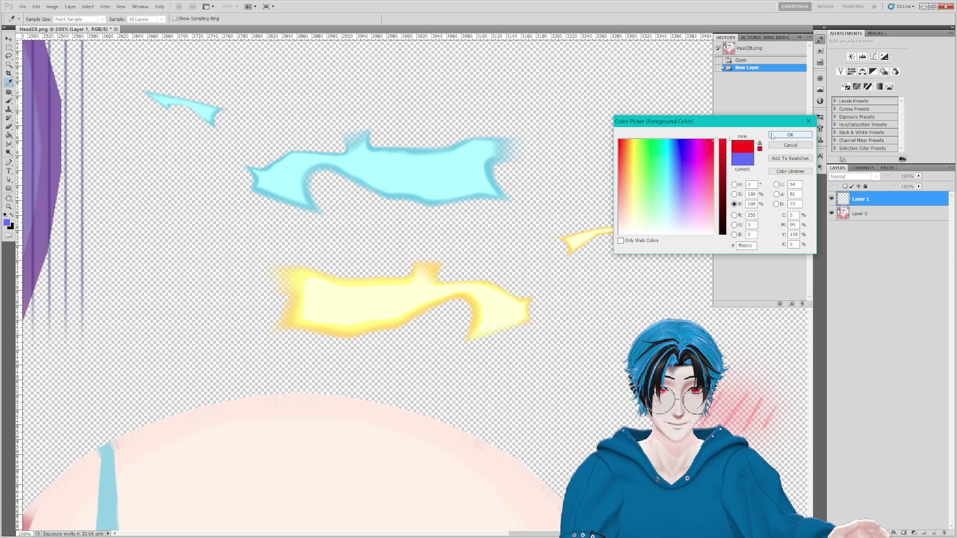
pyautogui.click(773, 135)
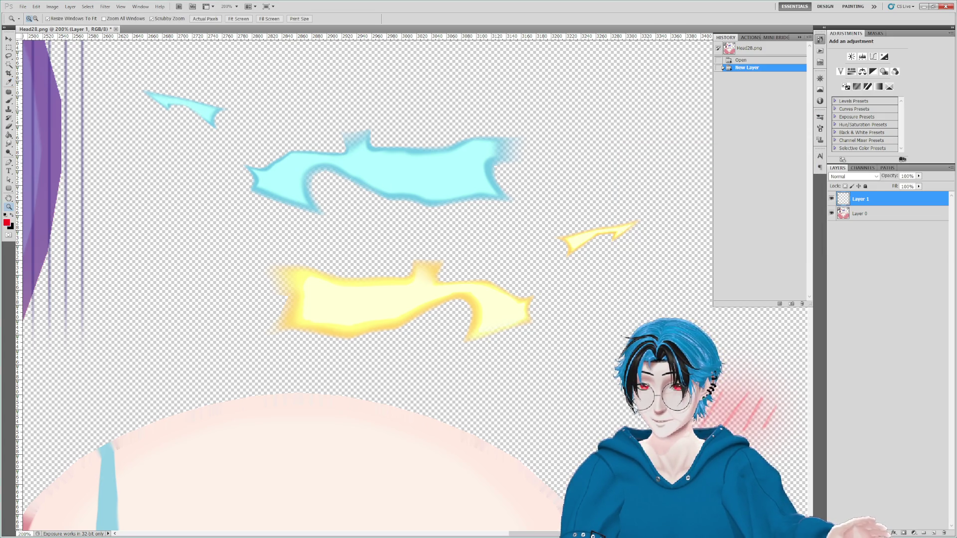
pyautogui.click(9, 101)
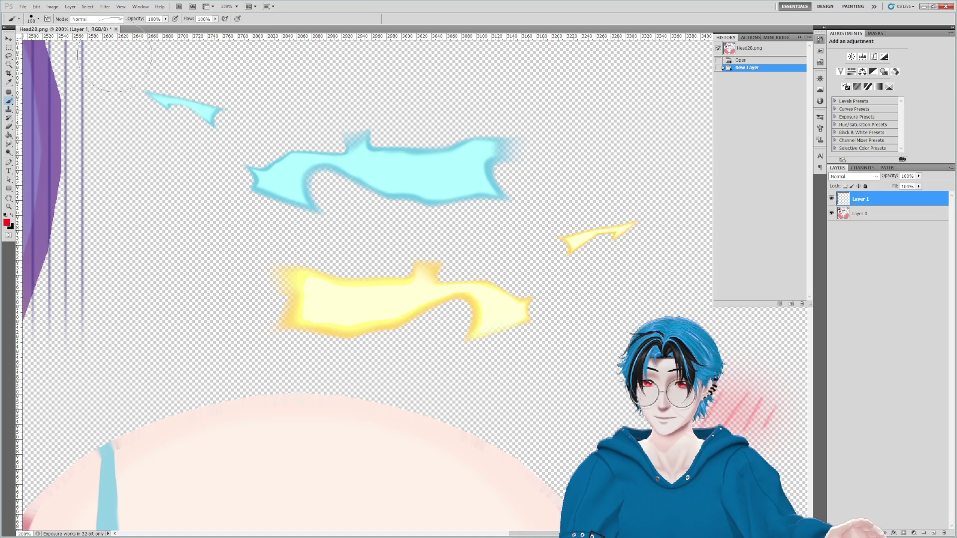
pyautogui.moveTo(166, 104)
pyautogui.mouseDown()
pyautogui.moveTo(314, 112)
pyautogui.moveTo(553, 145)
pyautogui.moveTo(618, 252)
pyautogui.moveTo(390, 325)
pyautogui.moveTo(188, 150)
pyautogui.moveTo(289, 166)
pyautogui.moveTo(396, 284)
pyautogui.moveTo(534, 193)
pyautogui.moveTo(516, 231)
pyautogui.moveTo(470, 224)
pyautogui.mouseUp()
# - Add Layer 2 above Layer 0 and fill it solid black with the Paint Bucket
pyautogui.click(838, 217)
pyautogui.click(933, 533)
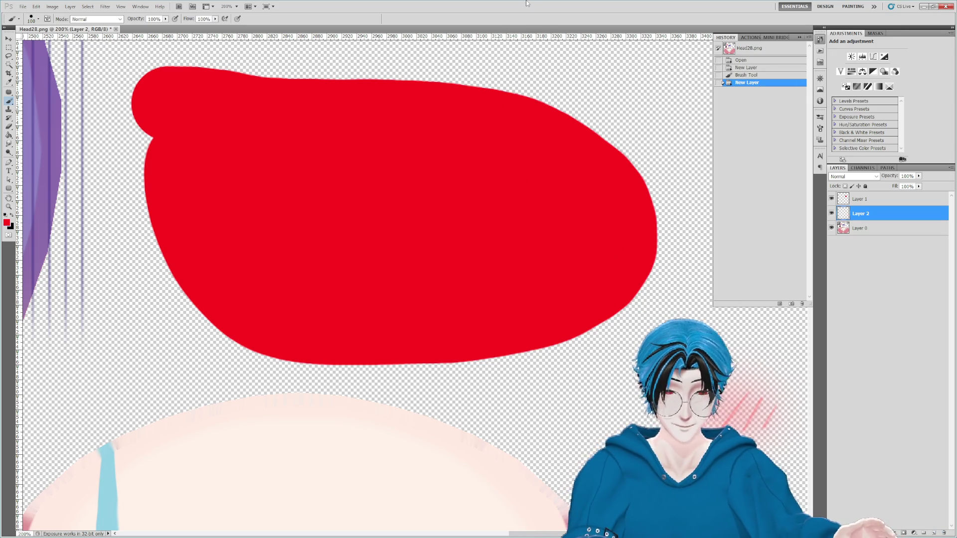
pyautogui.hotkey('ctrl', '-')
pyautogui.hotkey('ctrl', '-')
pyautogui.hotkey('ctrl', '-')
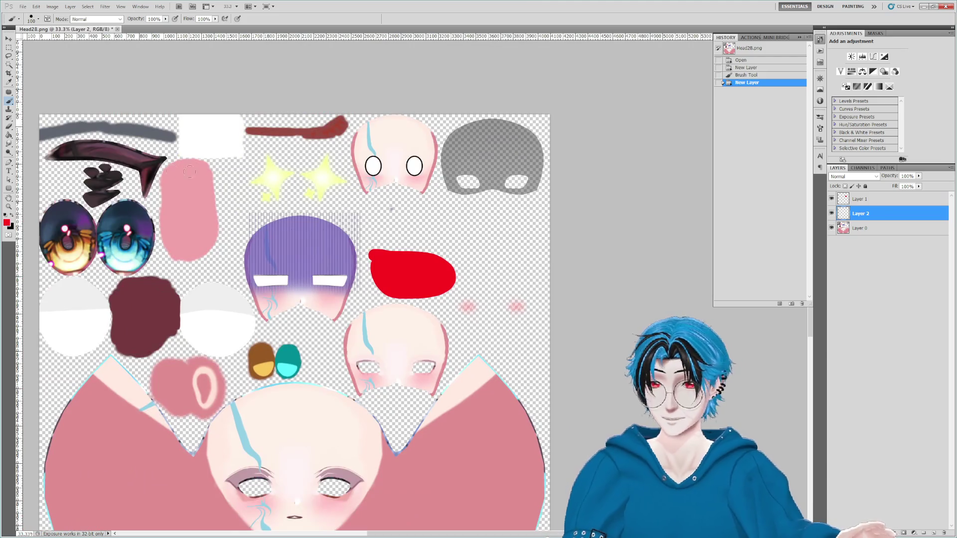
pyautogui.click(9, 135)
pyautogui.click(6, 222)
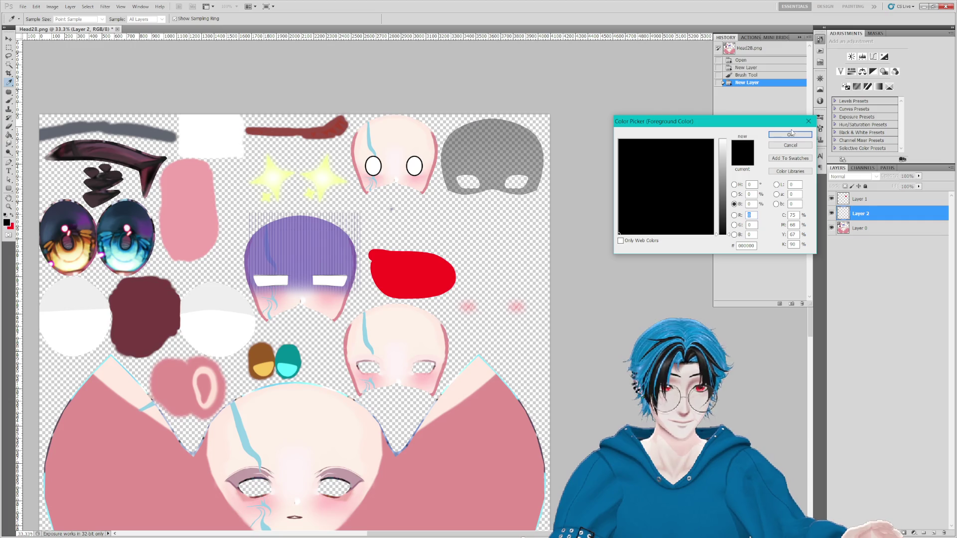
pyautogui.click(806, 123)
pyautogui.click(450, 205)
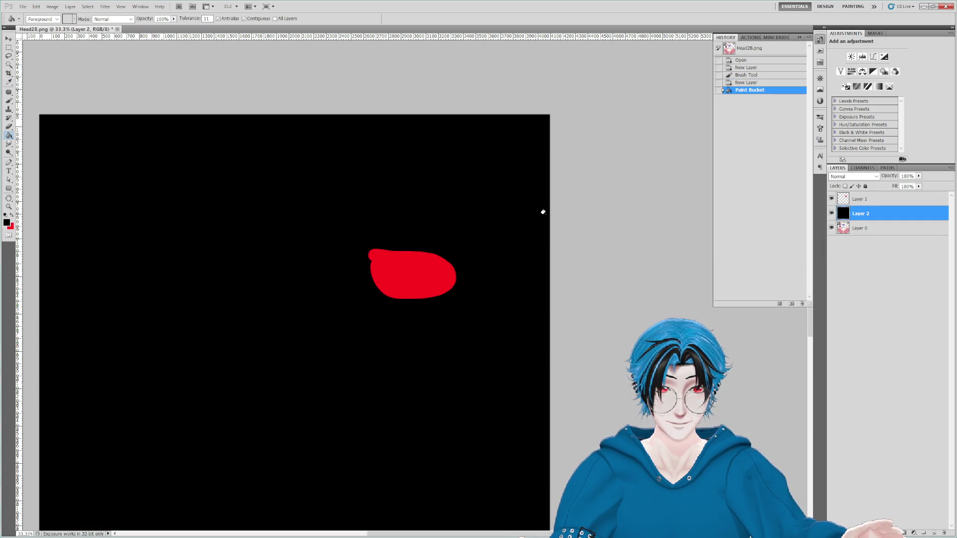
pyautogui.click(24, 7)
# - Save the red-on-black mask as a PNG named Head_FlameMask, then return to Unity
pyautogui.click(85, 150)
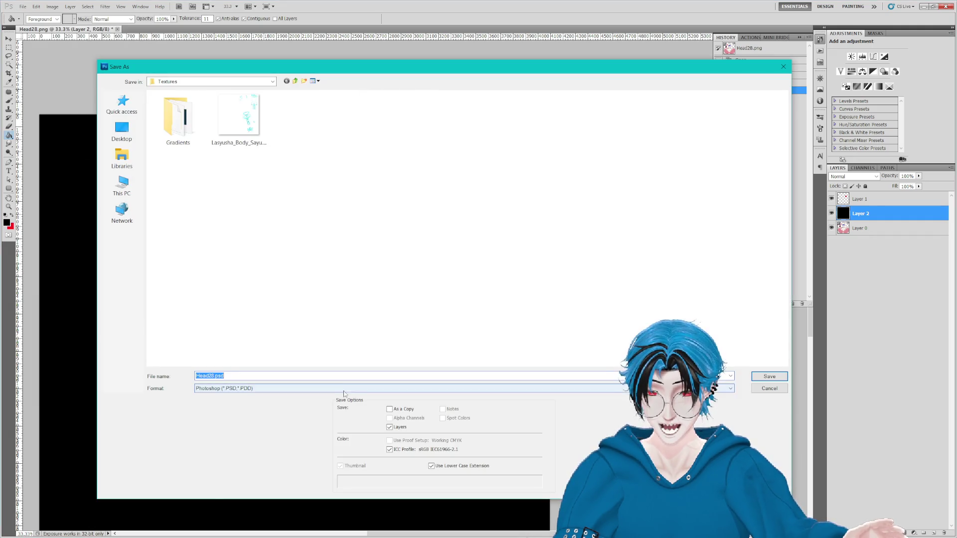
pyautogui.click(343, 389)
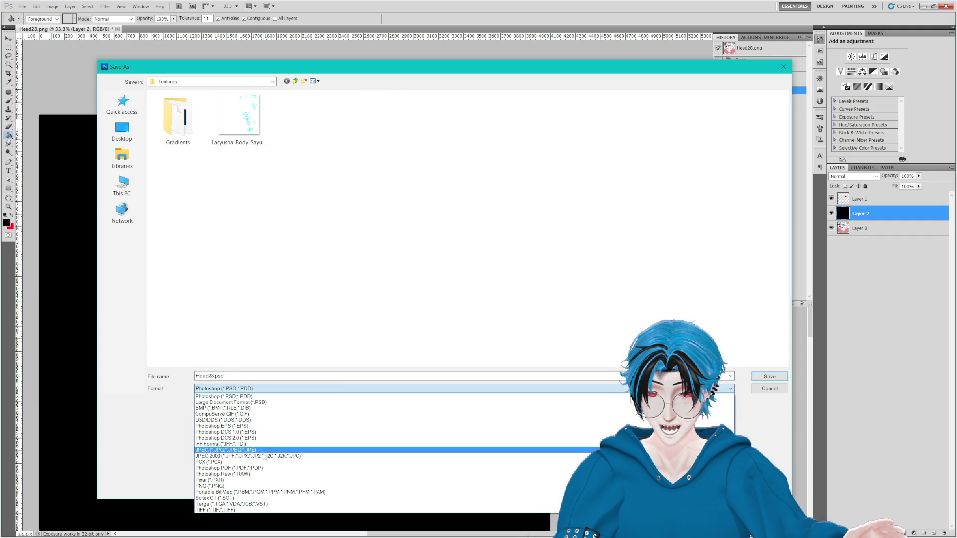
pyautogui.click(219, 482)
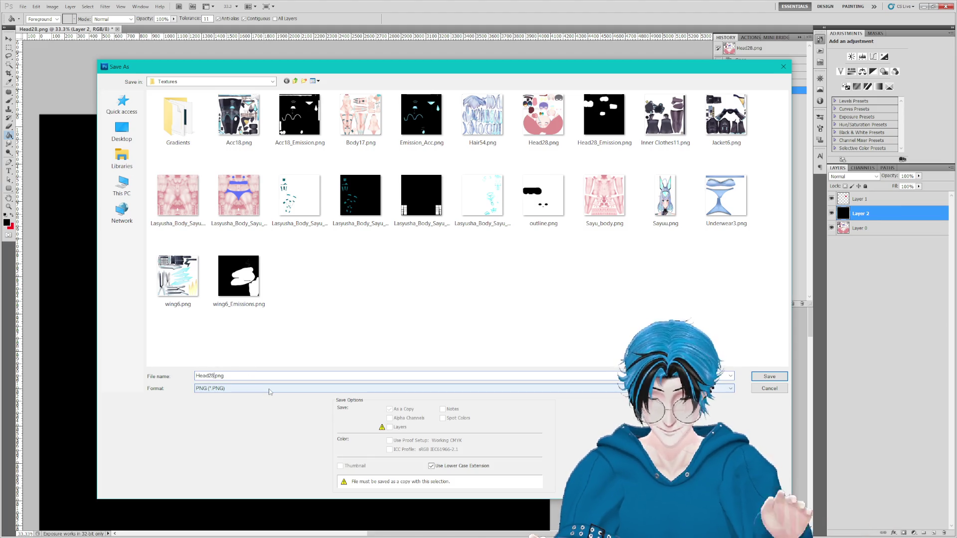
pyautogui.press('BackSpace')
pyautogui.press('BackSpace')
pyautogui.write('_F')
pyautogui.write('ace')
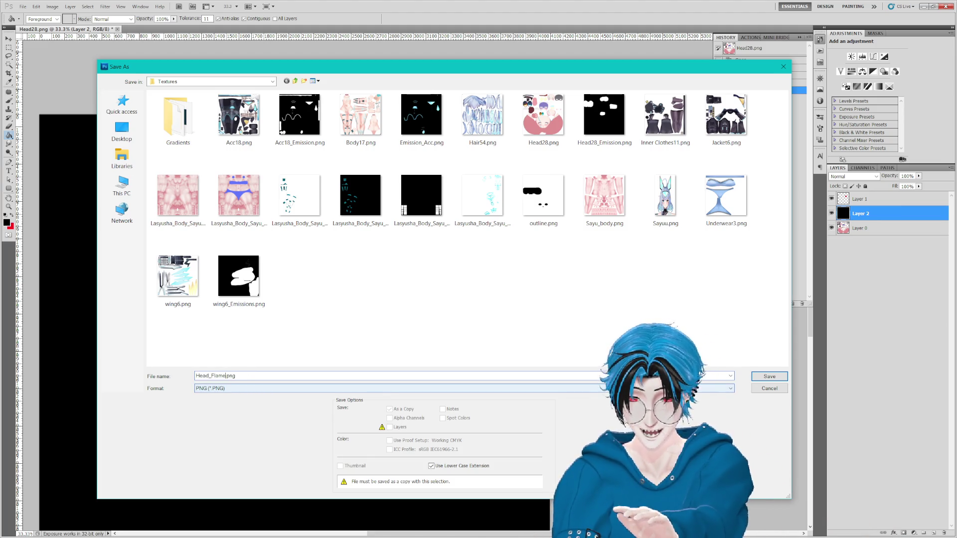
pyautogui.press('Return')
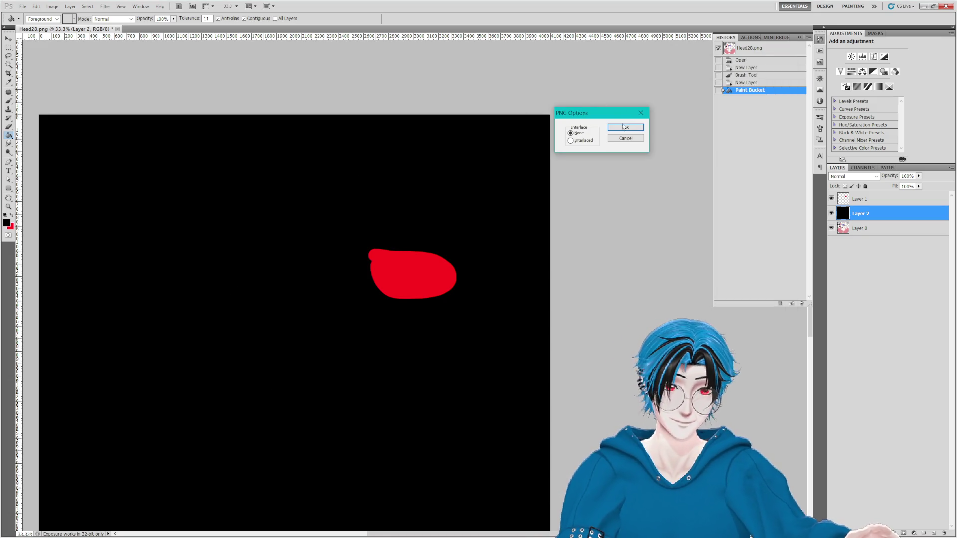
pyautogui.press('Return')
pyautogui.click(924, 7)
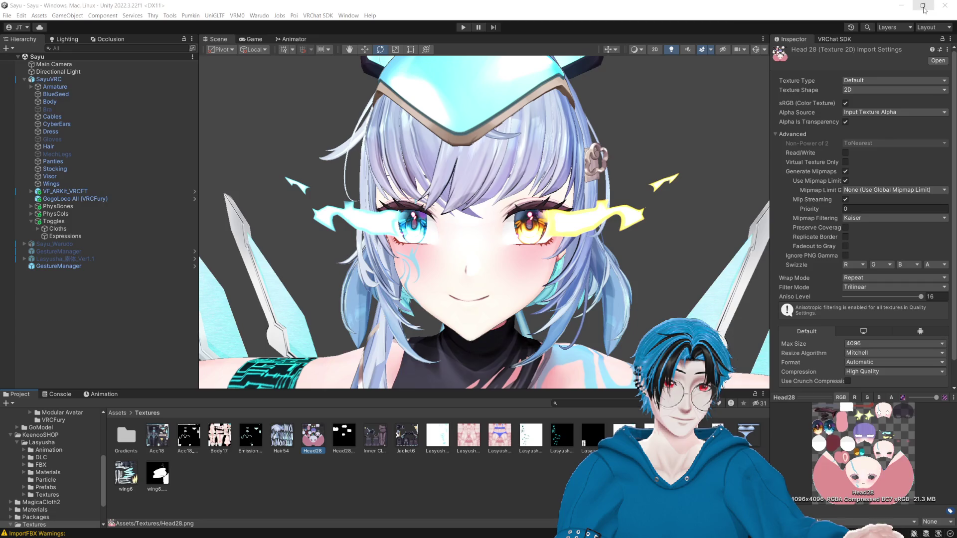
# - Set the Head_FlameMask texture's Max Size to 512 and apply
pyautogui.click(375, 434)
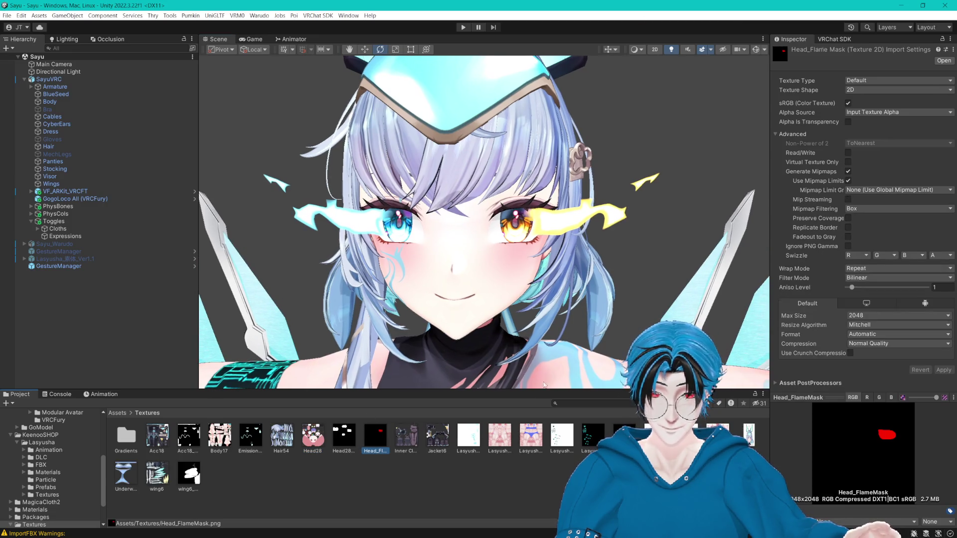
pyautogui.click(856, 319)
pyautogui.click(867, 362)
pyautogui.click(931, 379)
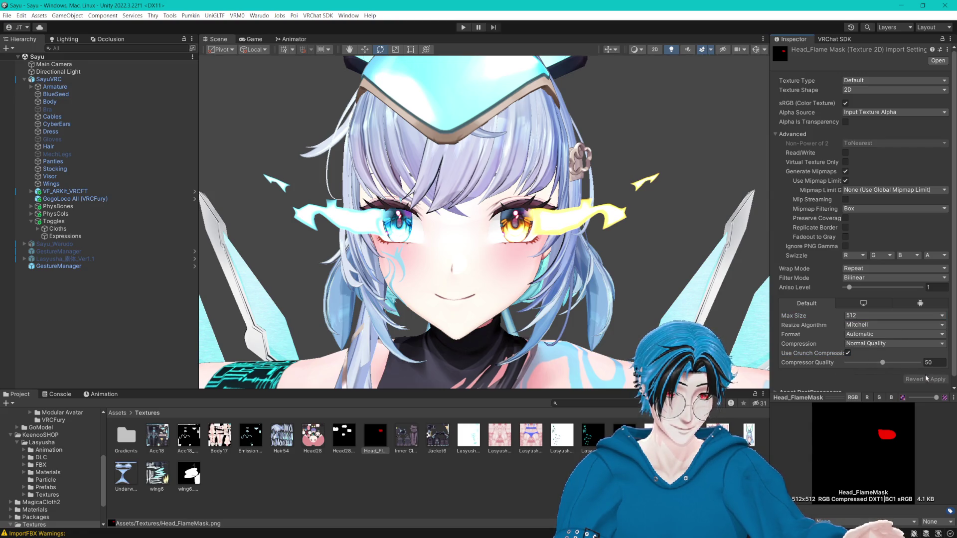
# - Assign Head_FlameMask to the Body's Emotion material RGBA Effects Mask slot
pyautogui.click(50, 102)
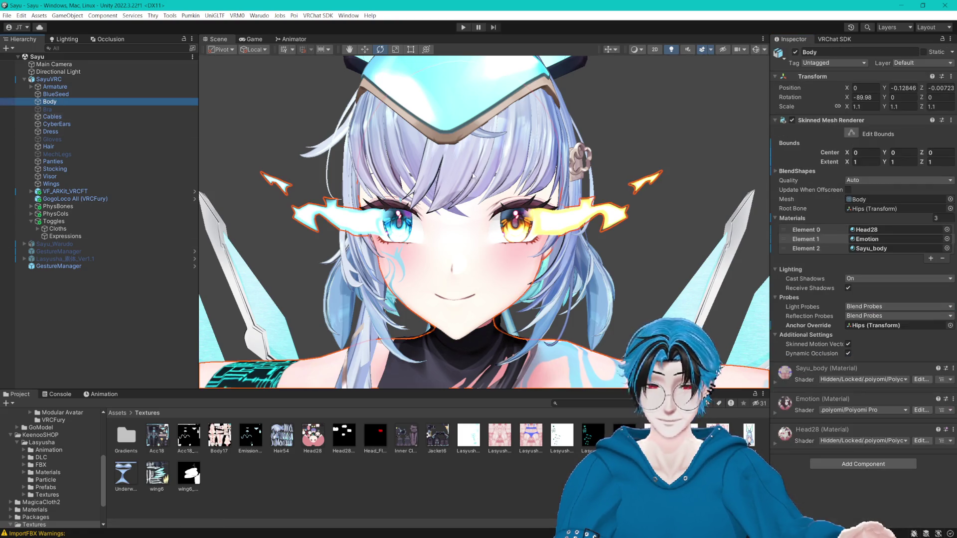
pyautogui.click(867, 239)
pyautogui.doubleClick(866, 239)
pyautogui.scroll(-15, 817, 257)
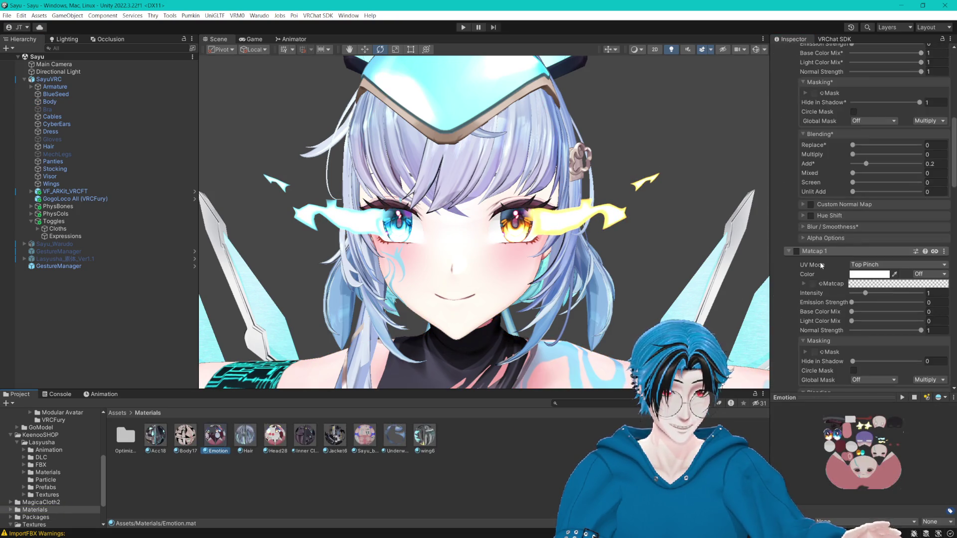
pyautogui.click(812, 269)
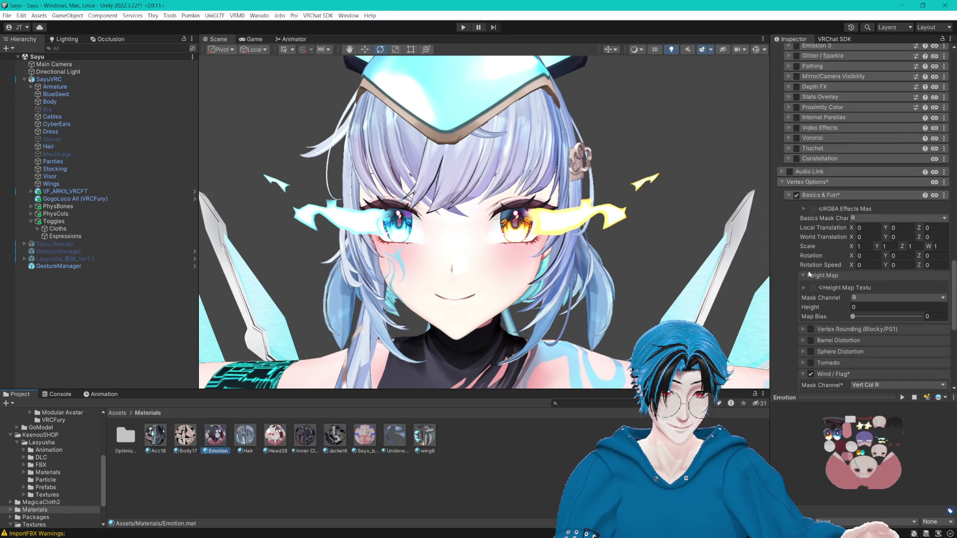
pyautogui.scroll(-3, 808, 270)
pyautogui.click(821, 108)
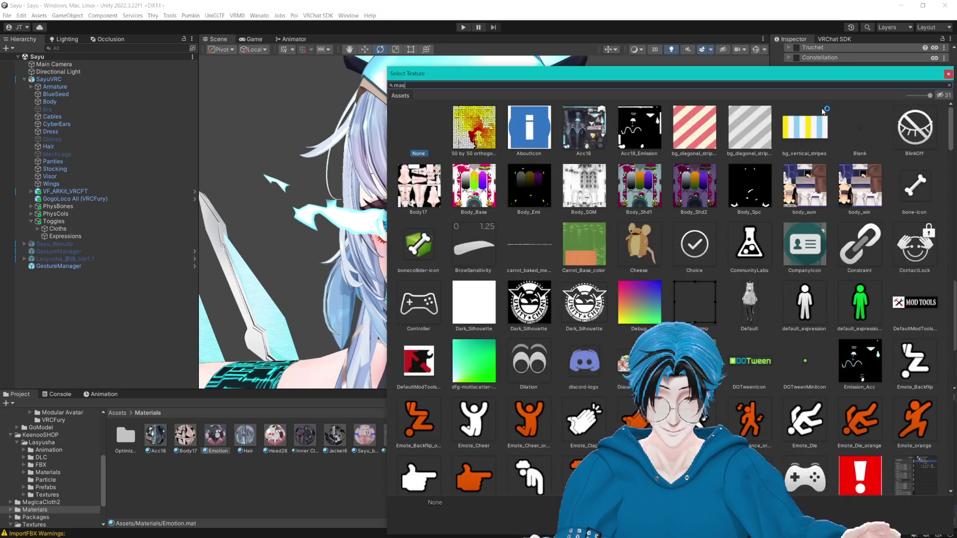
pyautogui.write('mask')
pyautogui.click(472, 131)
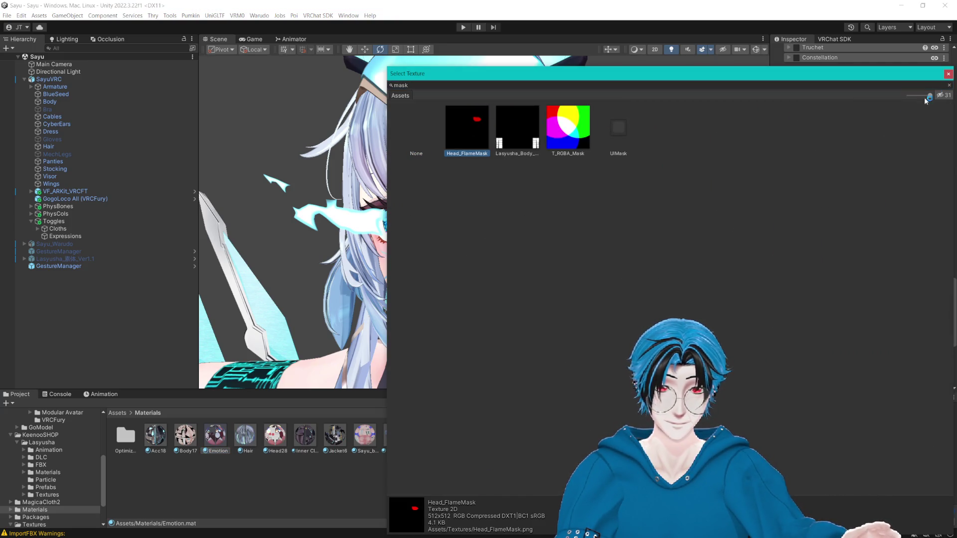
pyautogui.click(948, 74)
pyautogui.scroll(-2, 858, 132)
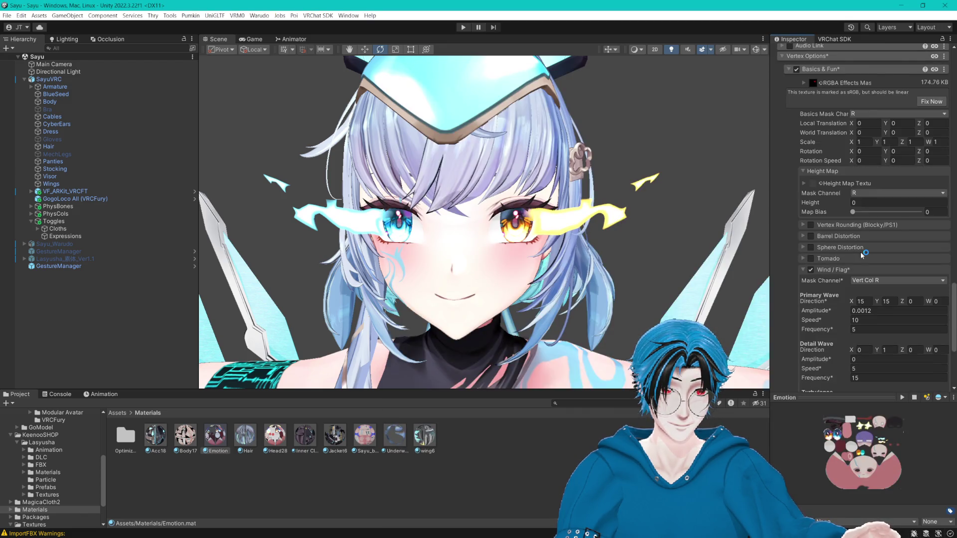
pyautogui.click(892, 255)
# - Set the Wind/Flag mask and turbulence noise channels to R and fix the sRGB warning
pyautogui.click(889, 270)
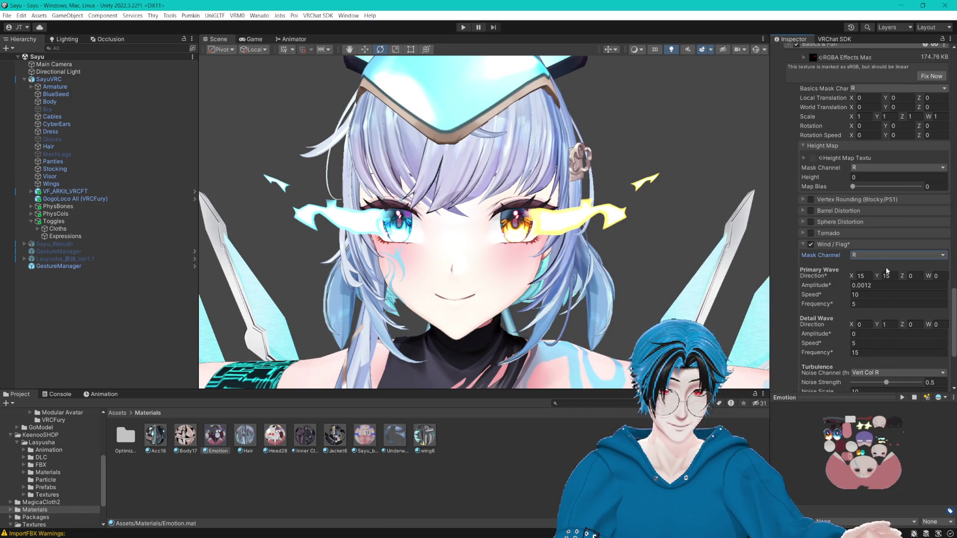
pyautogui.click(931, 75)
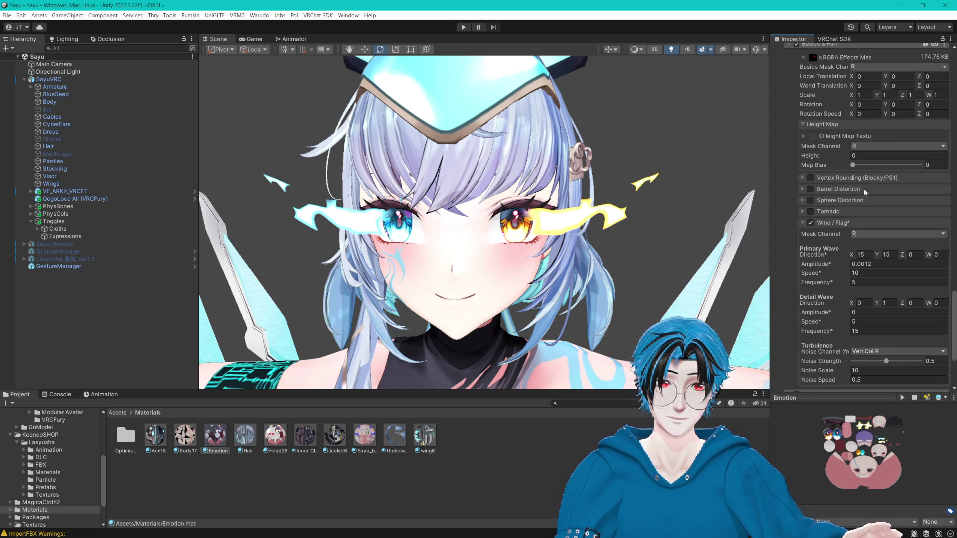
pyautogui.click(865, 350)
pyautogui.click(876, 360)
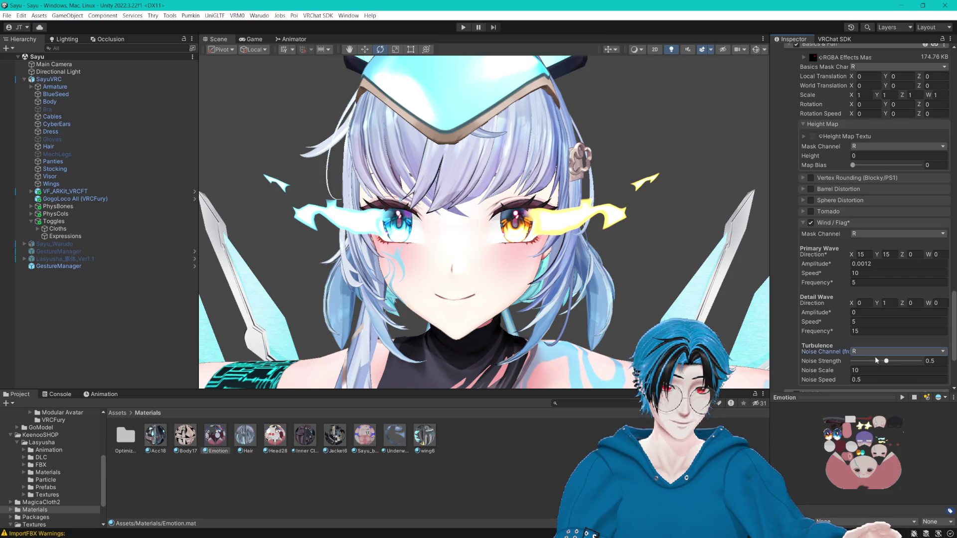
pyautogui.scroll(10, 696, 299)
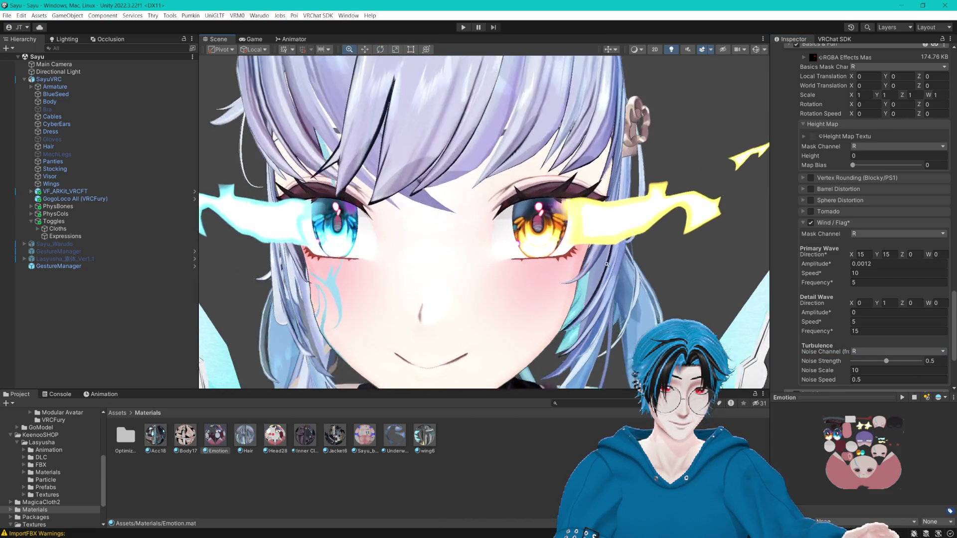
pyautogui.scroll(-3, 636, 273)
pyautogui.scroll(-5, 636, 271)
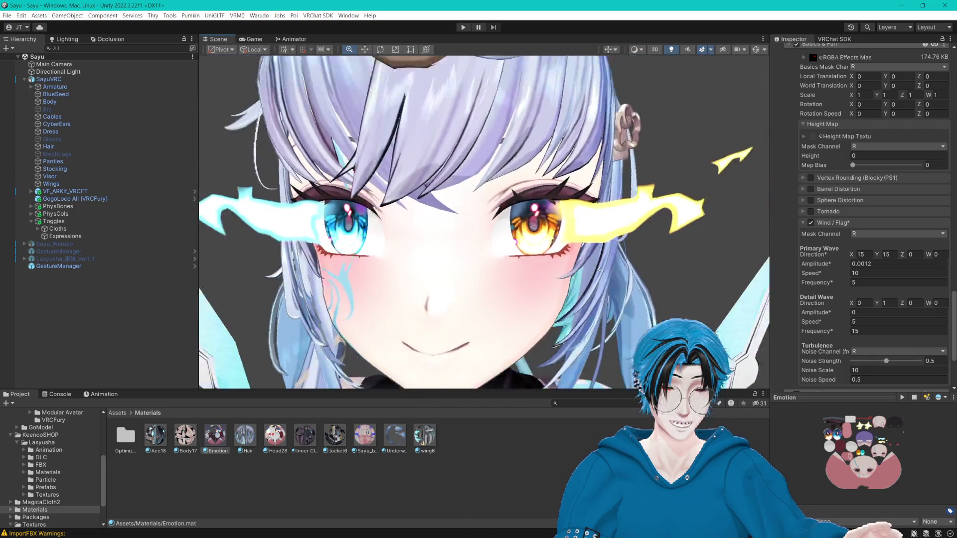
pyautogui.scroll(5, 573, 269)
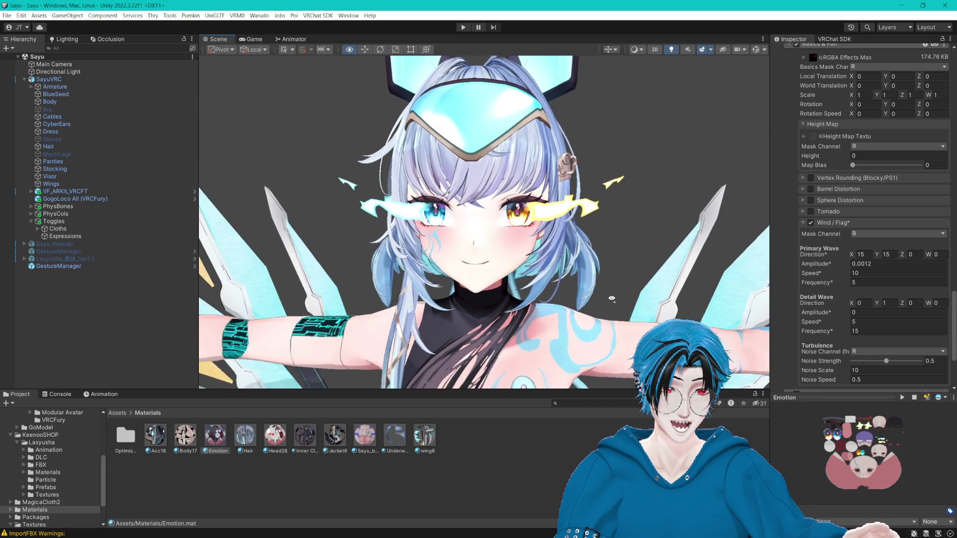
# - Widen the Inspector and trial a larger primary wave amplitude, reverting to 0.0012
pyautogui.moveTo(768, 310); pyautogui.dragTo(636, 314)
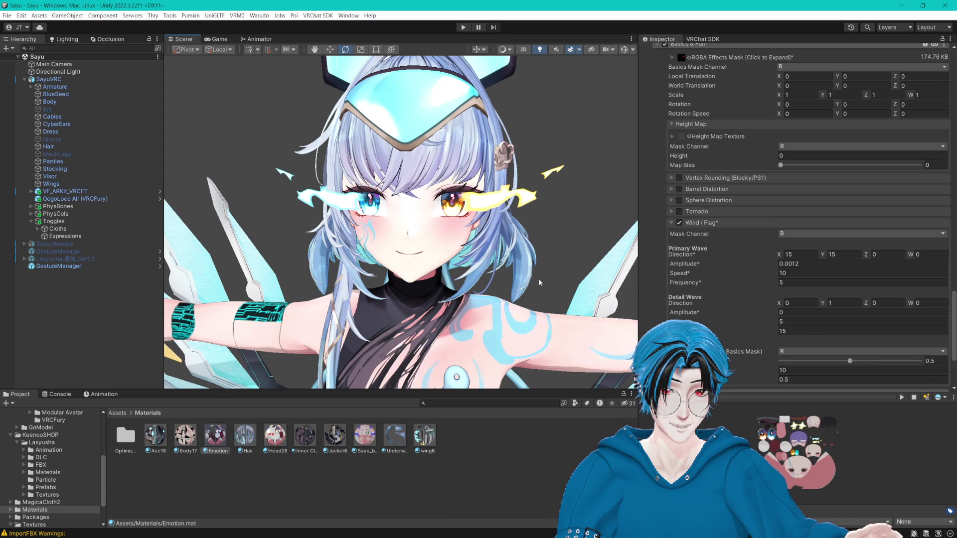
pyautogui.click(579, 52)
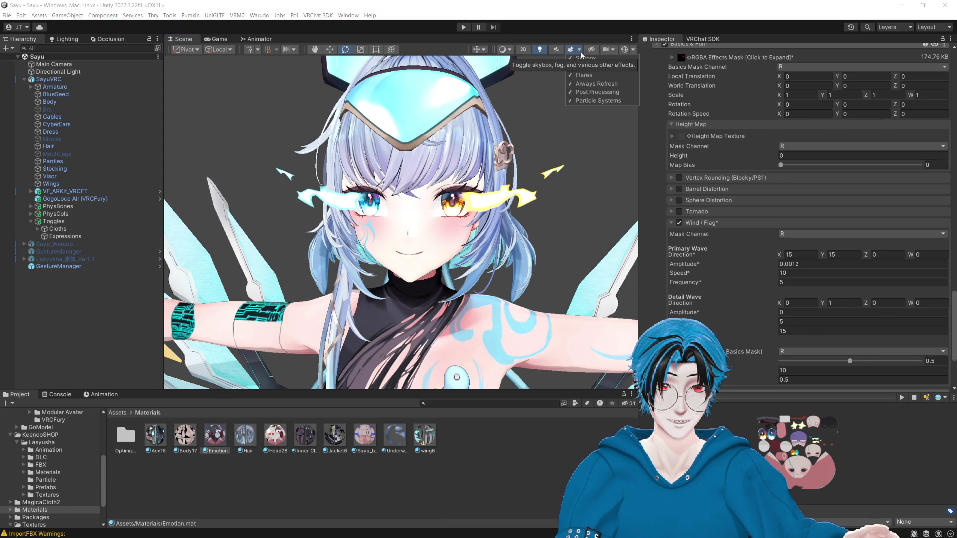
pyautogui.scroll(2, 401, 221)
pyautogui.moveTo(428, 154); pyautogui.dragTo(451, 155)
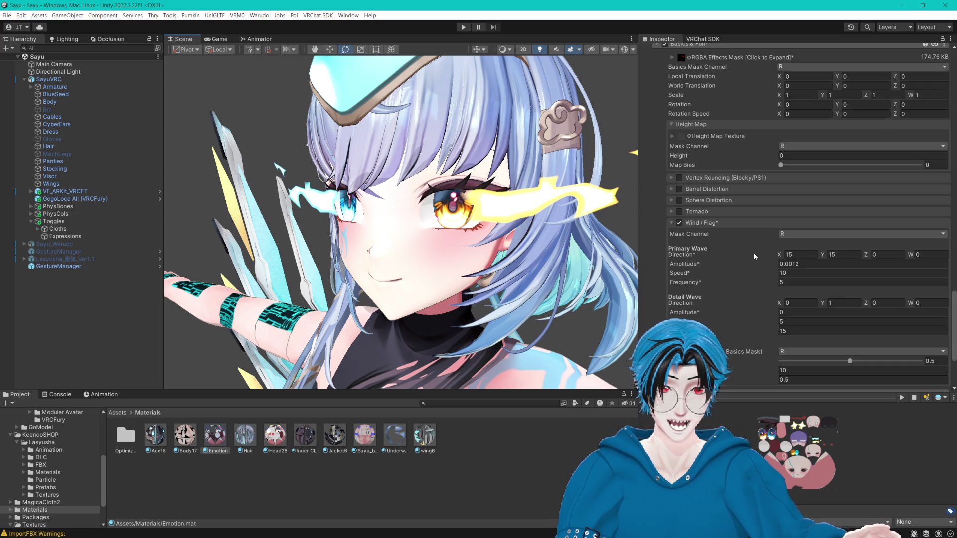
pyautogui.scroll(-1, 752, 252)
pyautogui.moveTo(764, 237); pyautogui.dragTo(851, 237)
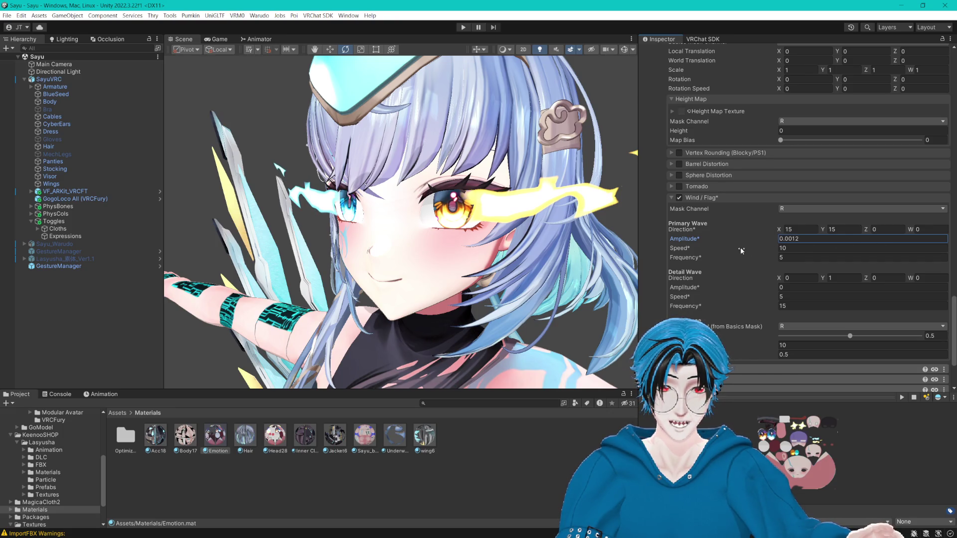
pyautogui.click(786, 239)
pyautogui.write('0.1')
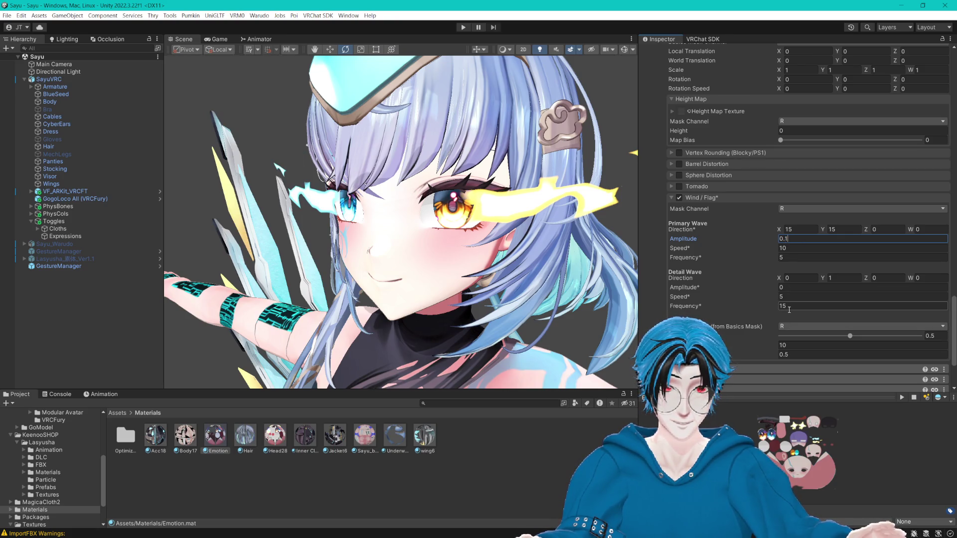
pyautogui.press('Escape')
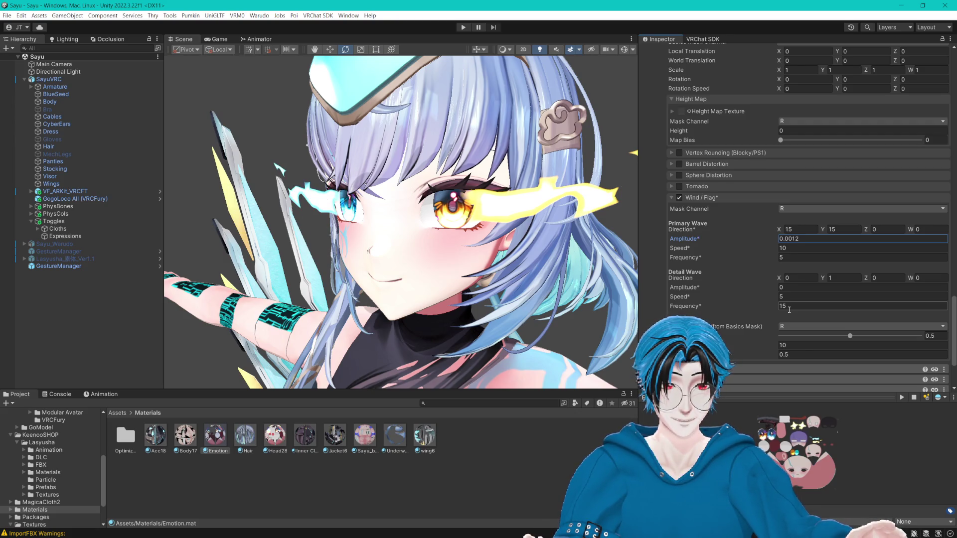
# - Raise Wind/Flag Noise Strength to 1, keeping primary wave amplitude at 0.0012
pyautogui.moveTo(863, 338); pyautogui.dragTo(919, 336)
pyautogui.scroll(5, 537, 250)
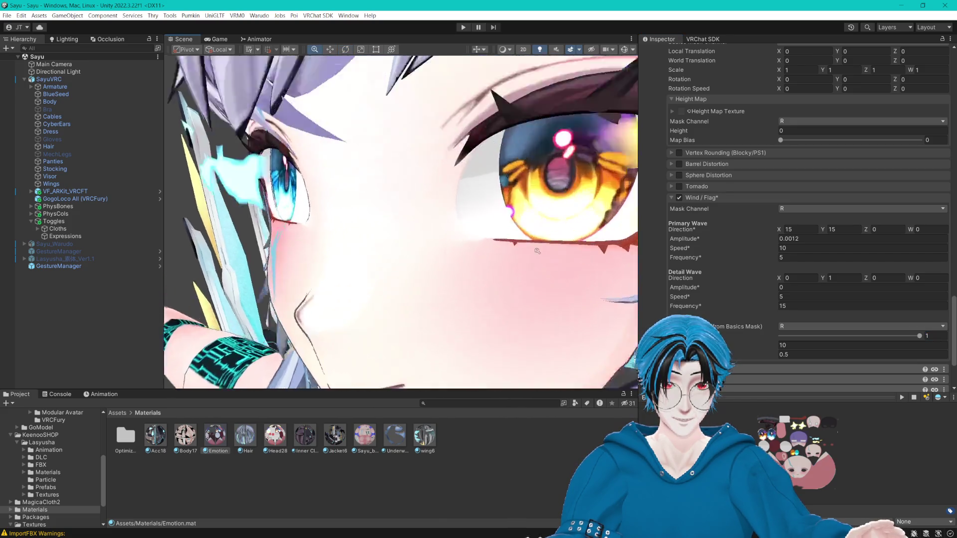
pyautogui.scroll(3, 537, 250)
pyautogui.scroll(-5, 549, 252)
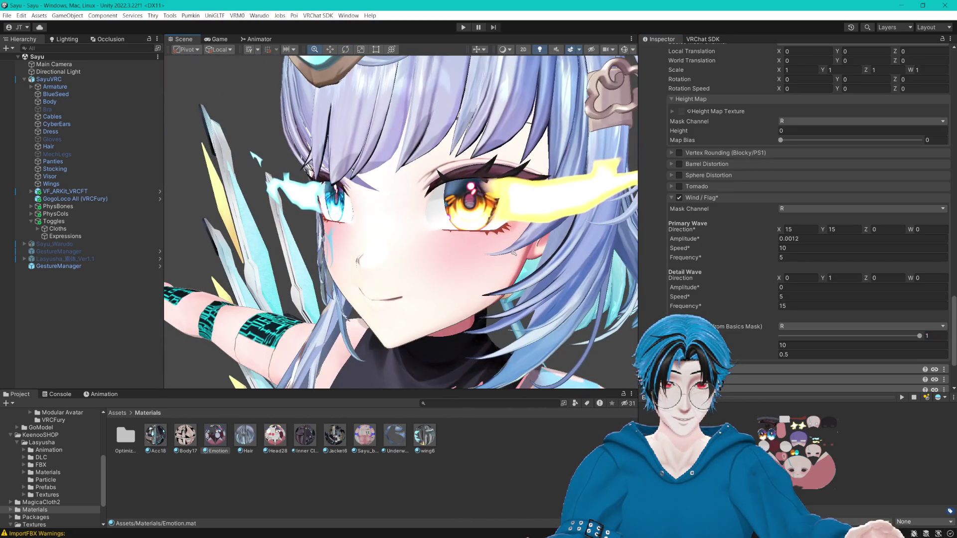
pyautogui.scroll(-4, 545, 247)
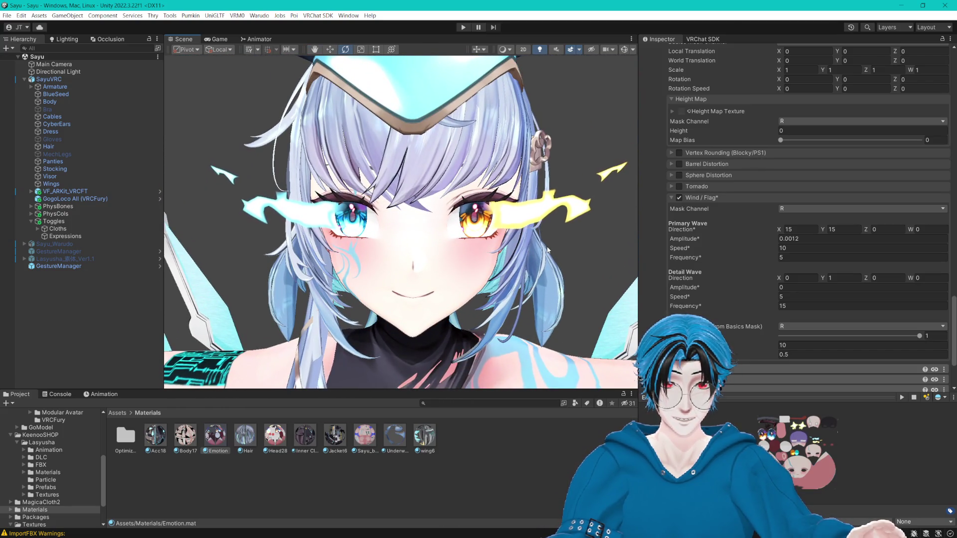
pyautogui.moveTo(549, 251); pyautogui.dragTo(544, 247)
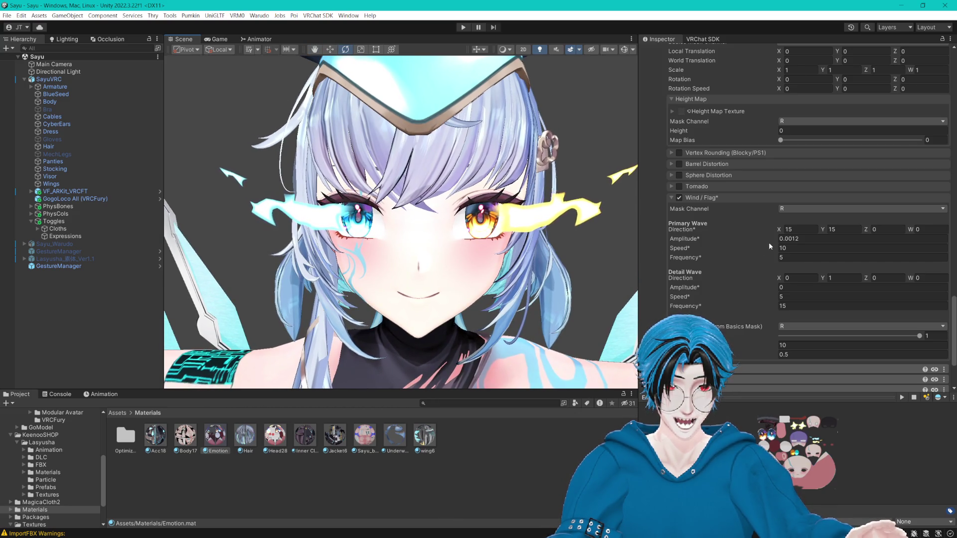
pyautogui.click(782, 239)
pyautogui.press('Return')
pyautogui.scroll(3, 733, 249)
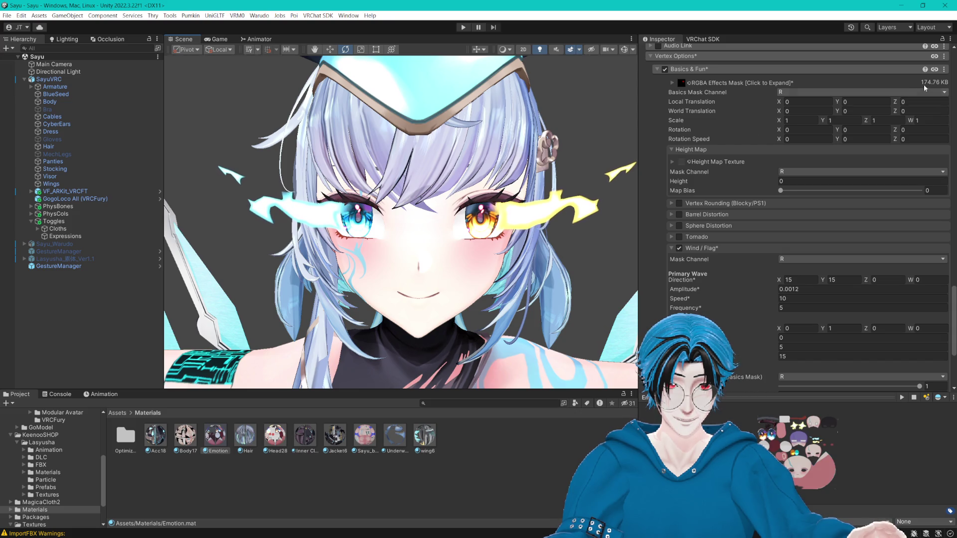
# - Reset the Basics & Fun section and assign Head_FlameMask as its effects mask
pyautogui.click(943, 69)
pyautogui.click(912, 85)
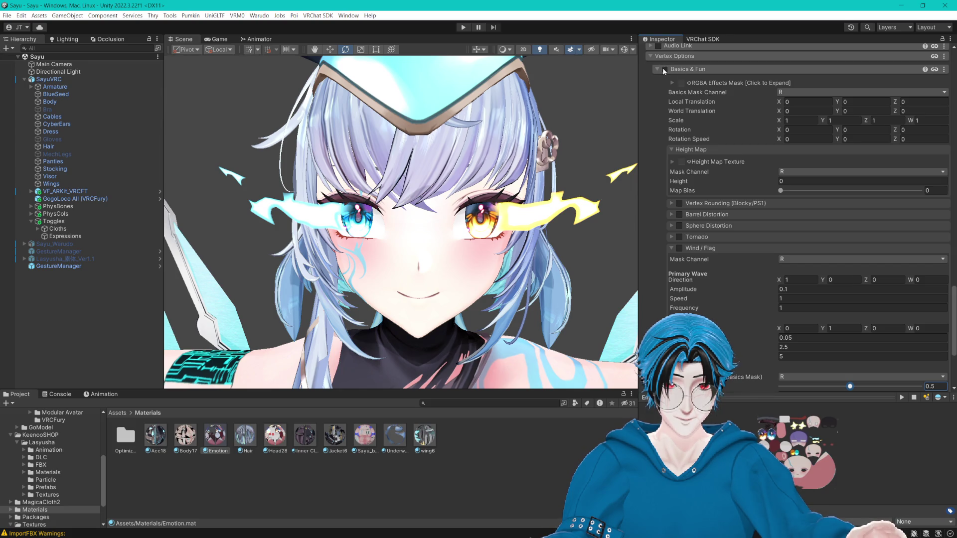
pyautogui.click(690, 83)
pyautogui.write('mas')
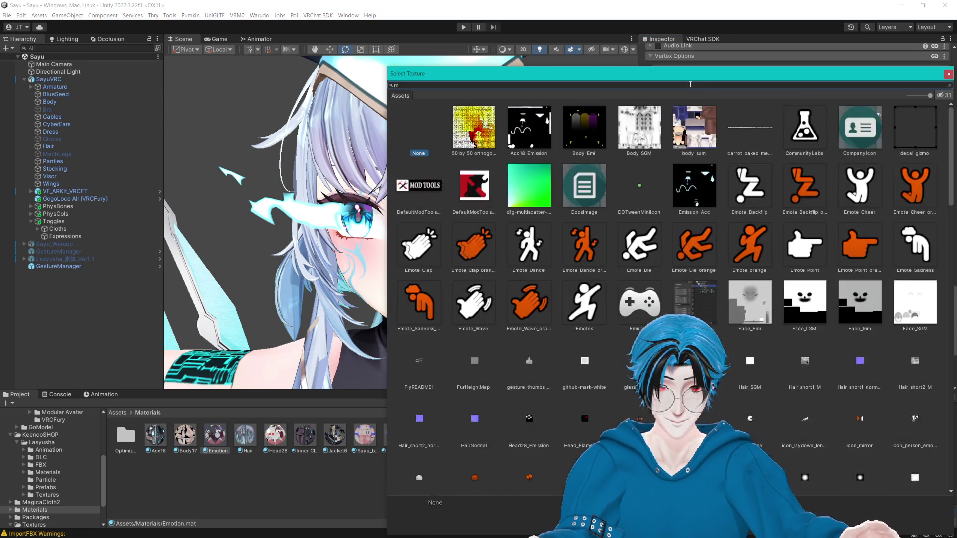
pyautogui.click(481, 124)
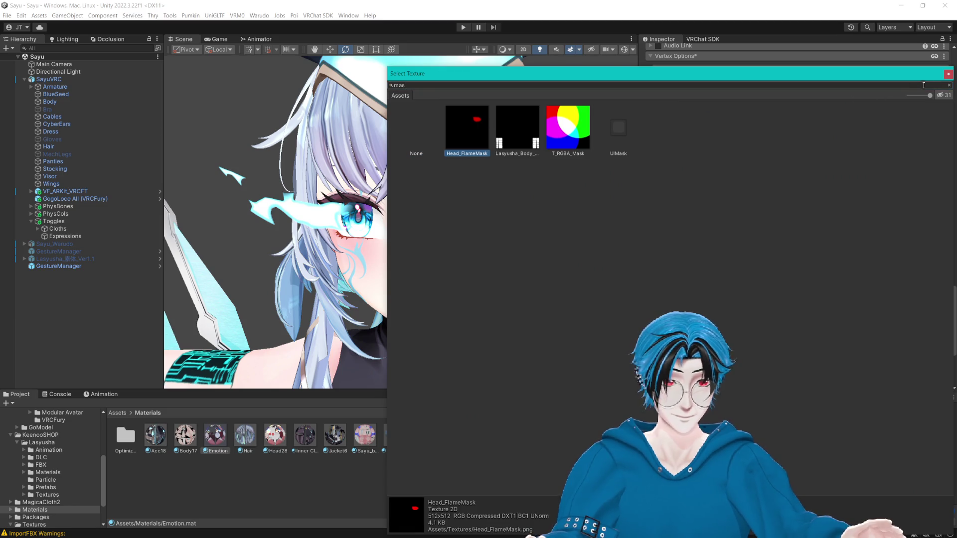
pyautogui.click(948, 74)
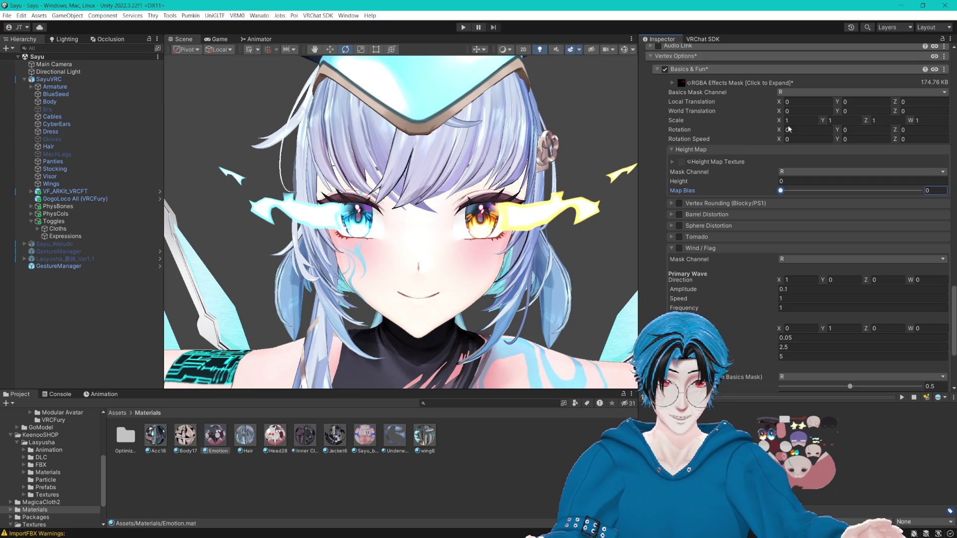
# - Try effects mask Scale values 1, 0.97, 1.26 and a Rotation X tweak, then undo the rotation
pyautogui.moveTo(780, 122); pyautogui.dragTo(780, 123)
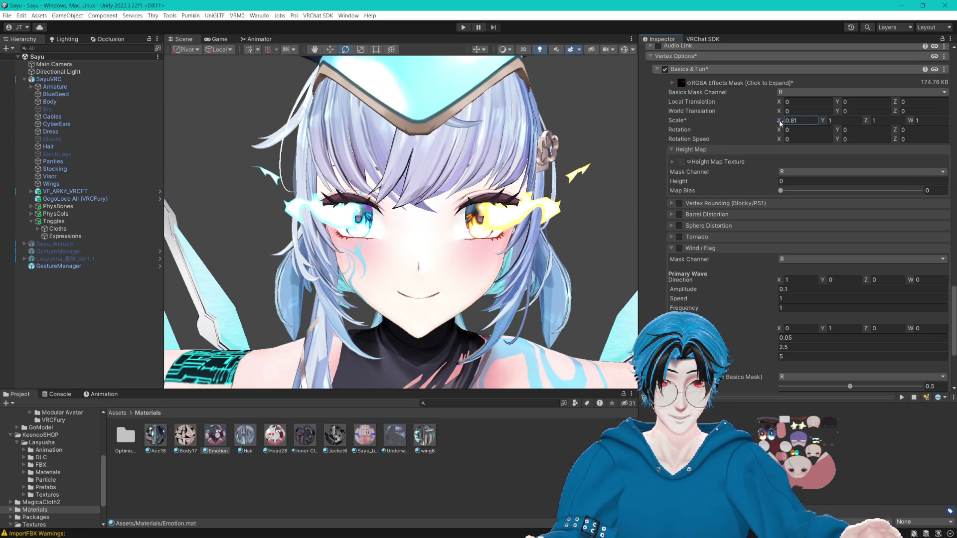
pyautogui.write('1')
pyautogui.press('Tab')
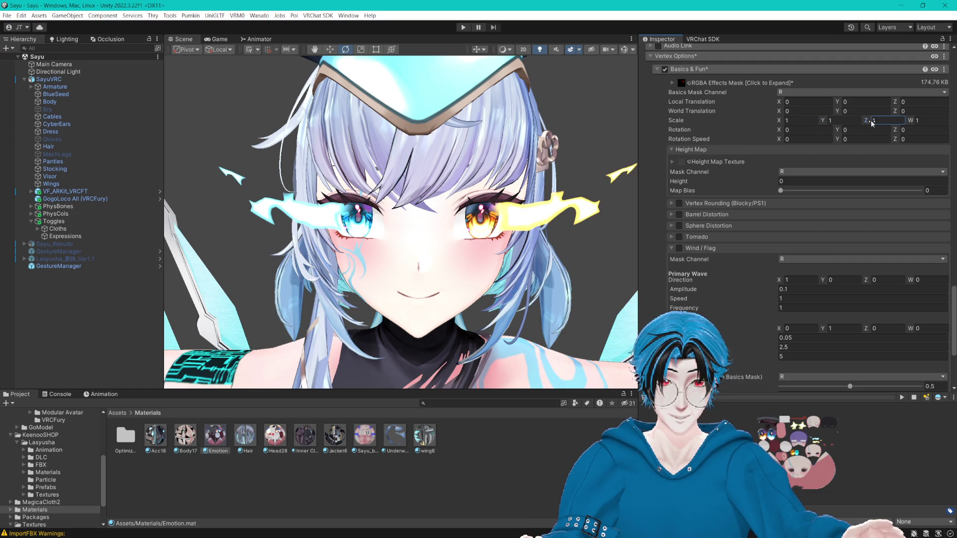
pyautogui.write('.20.97')
pyautogui.press('BackSpace')
pyautogui.press('BackSpace')
pyautogui.press('BackSpace')
pyautogui.write('1.26')
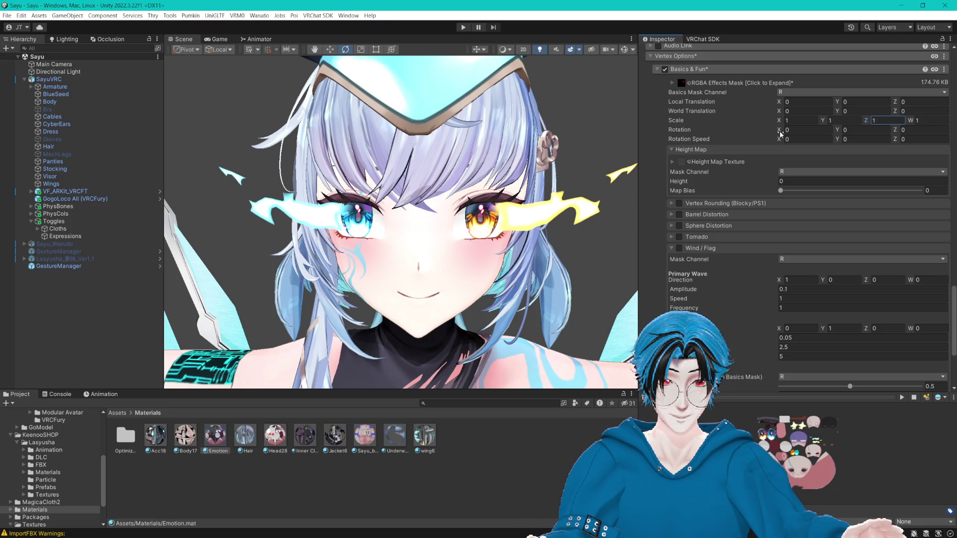
pyautogui.moveTo(781, 133); pyautogui.dragTo(776, 133)
pyautogui.hotkey('ctrl', 'z')
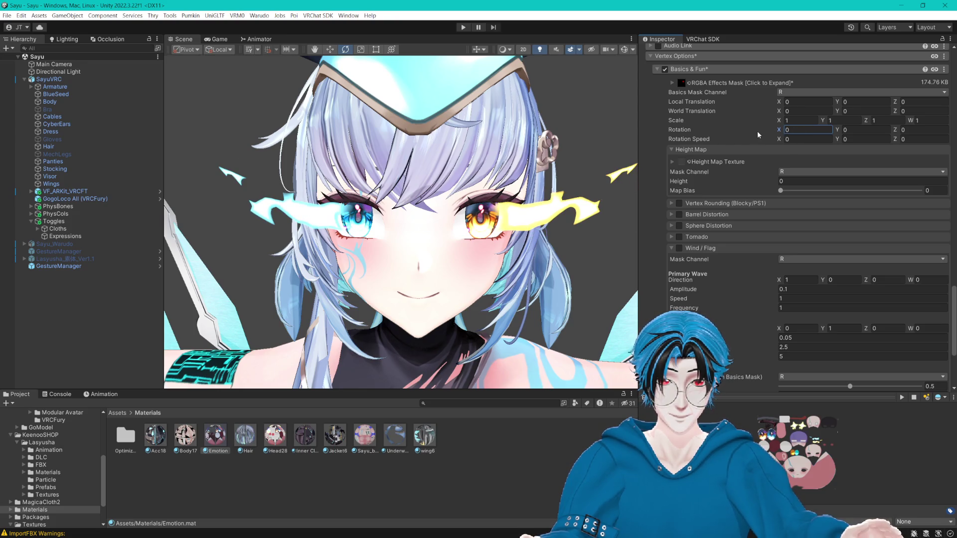
pyautogui.scroll(-3, 699, 178)
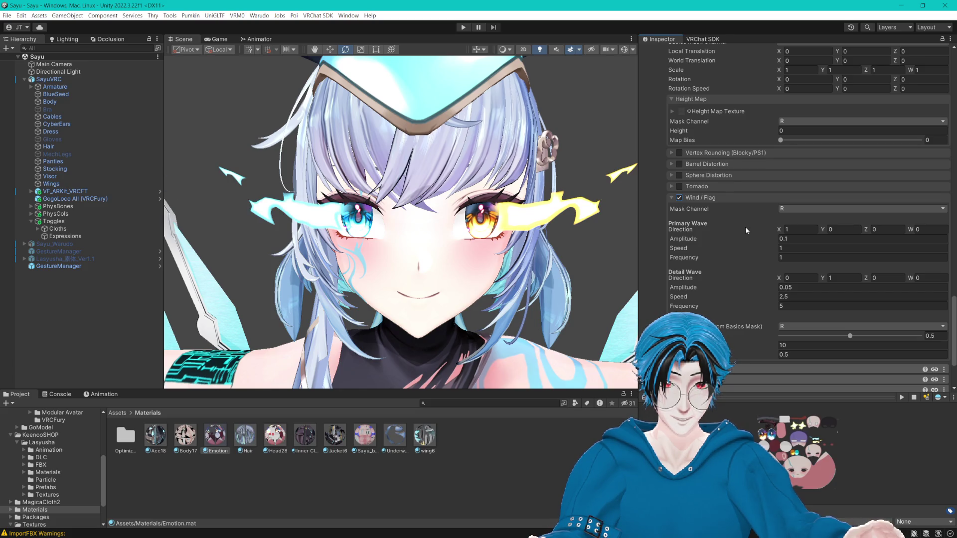
pyautogui.click(788, 229)
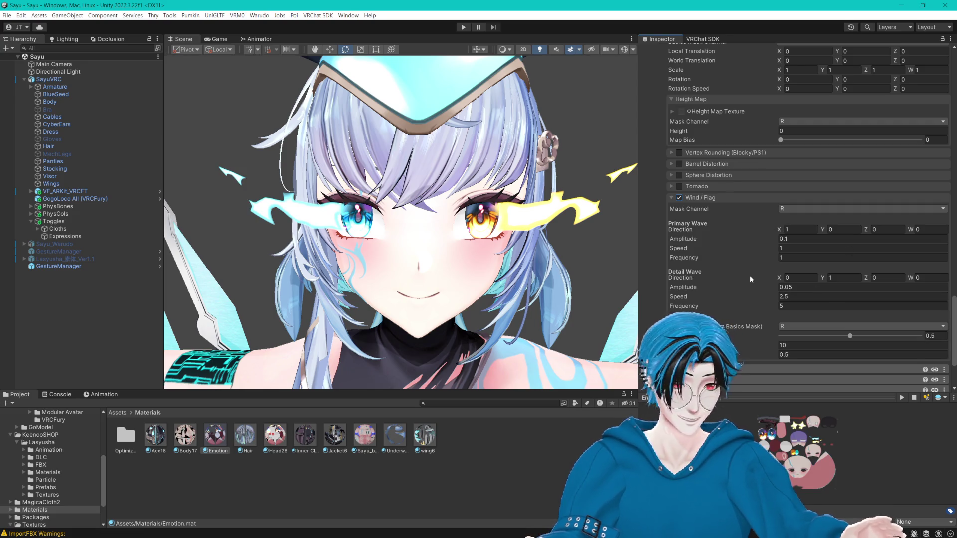
# - Try out basics-mask channels and strength values, then undo the experiments
pyautogui.click(824, 326)
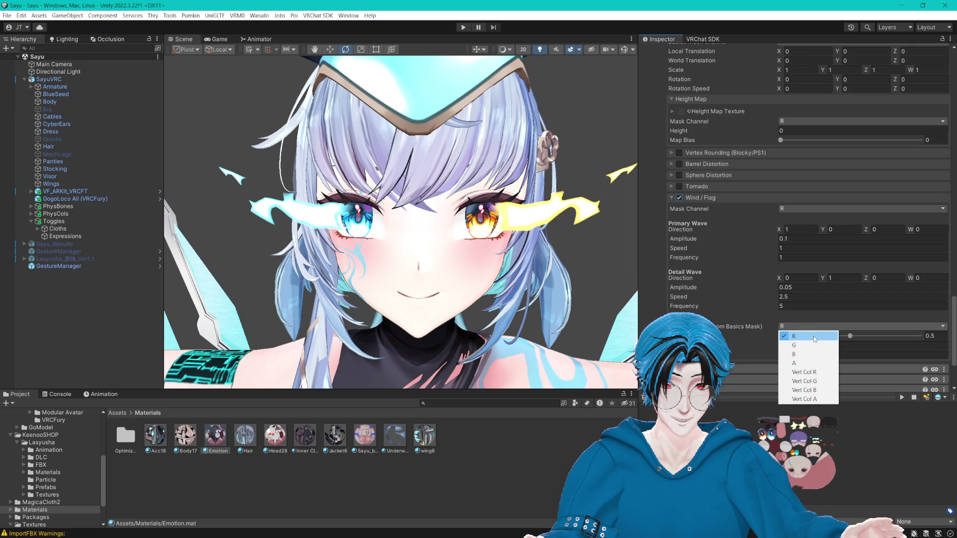
pyautogui.click(814, 337)
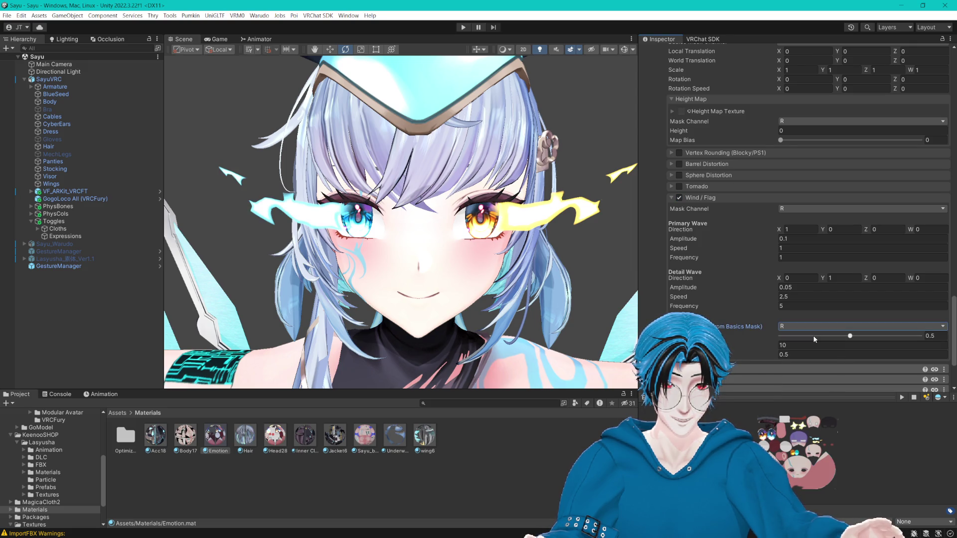
pyautogui.moveTo(815, 339); pyautogui.dragTo(935, 337)
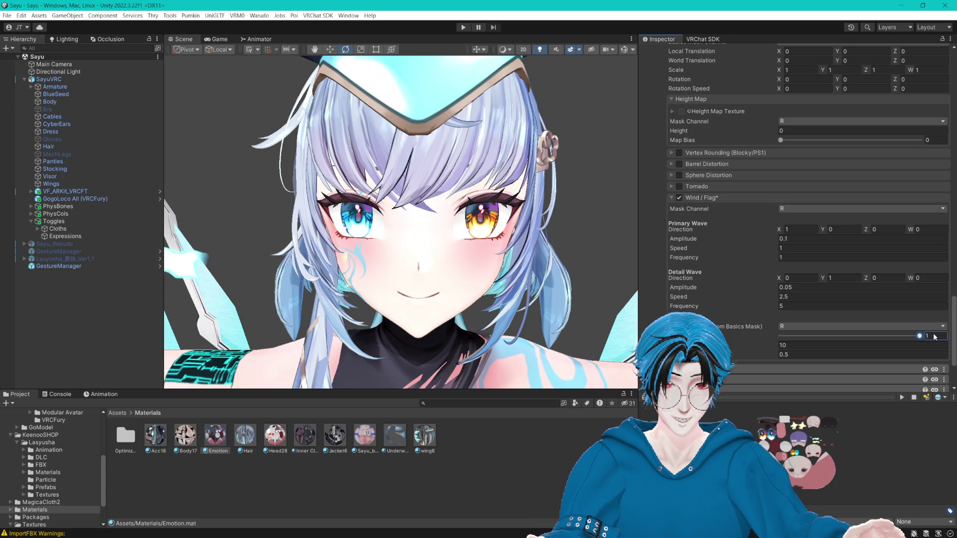
pyautogui.doubleClick(934, 337)
pyautogui.write('0')
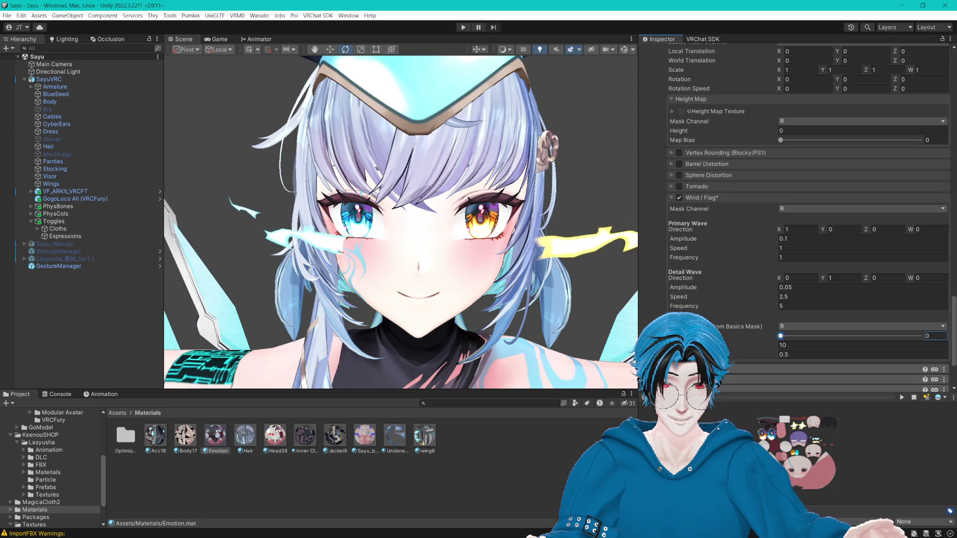
pyautogui.moveTo(780, 335); pyautogui.dragTo(849, 335)
pyautogui.click(802, 326)
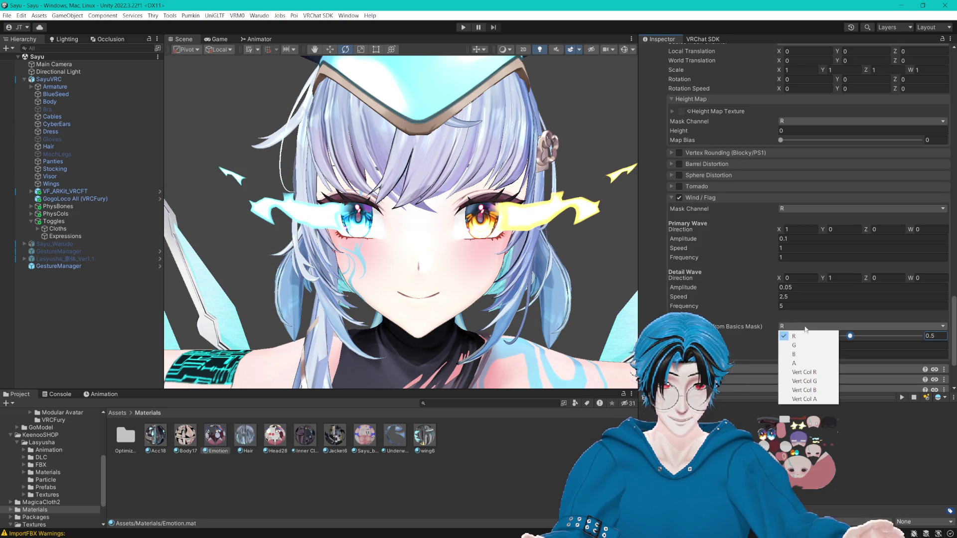
pyautogui.click(804, 369)
pyautogui.click(797, 240)
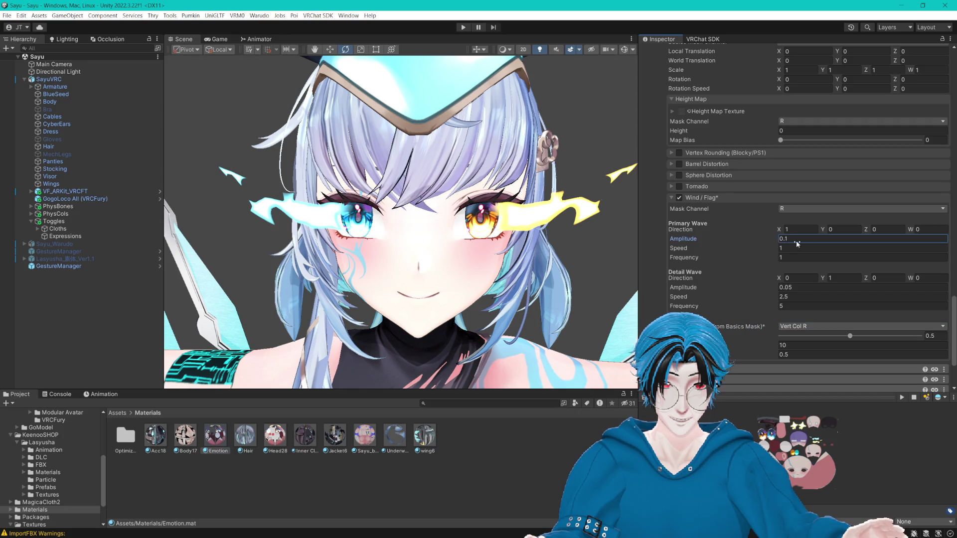
pyautogui.hotkey('ctrl', 'z')
# - Set the Wind/Flag mask to Vert Col R, primary direction Y to 1, and detail amplitude to 0
pyautogui.click(796, 250)
pyautogui.click(797, 211)
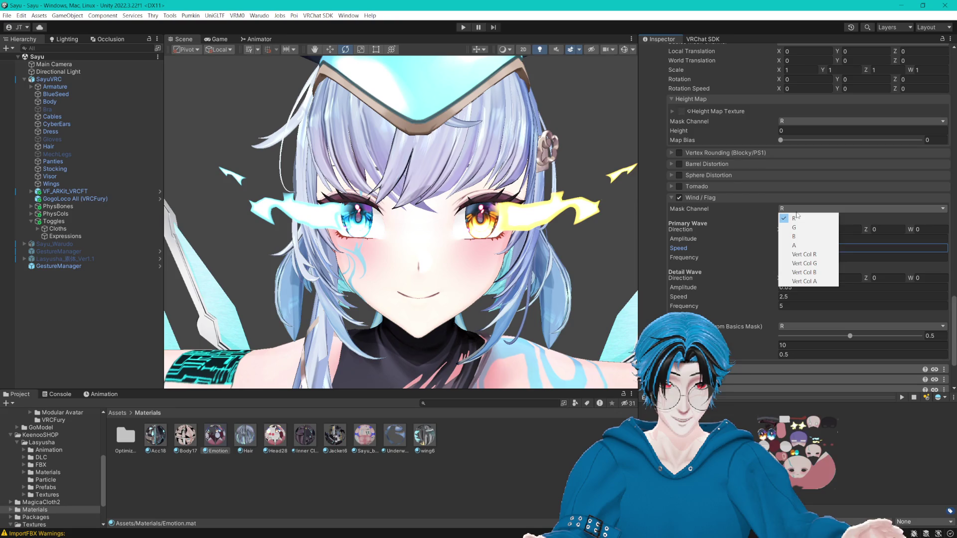
pyautogui.click(793, 253)
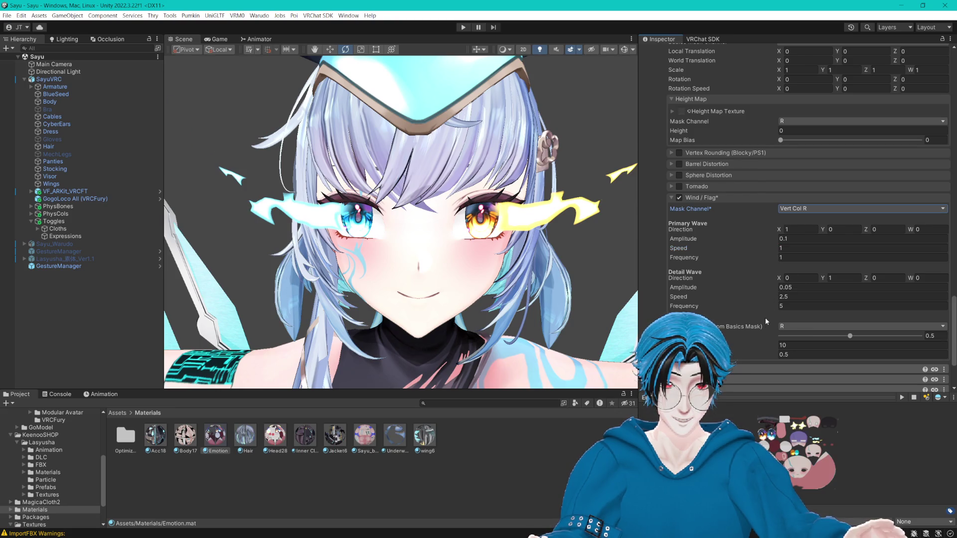
pyautogui.click(844, 228)
pyautogui.write('1')
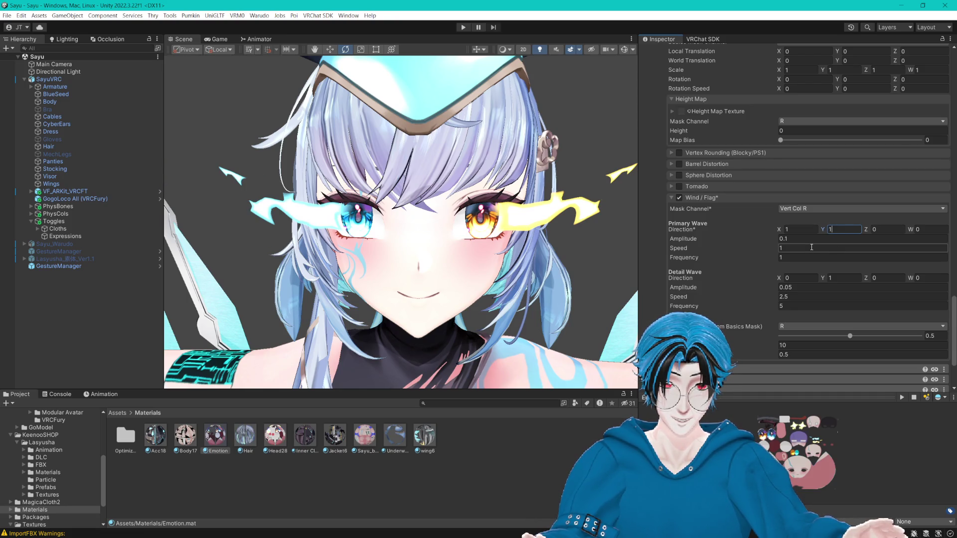
pyautogui.click(792, 288)
pyautogui.write('0')
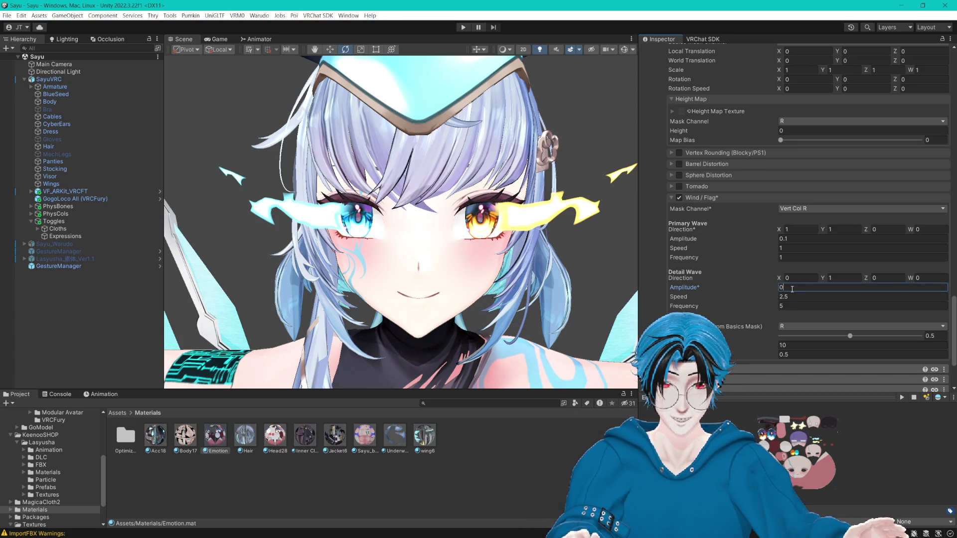
# - Set primary wave amplitude 0.01, speed 14.07, and direction (0,1,0,0)
pyautogui.click(798, 240)
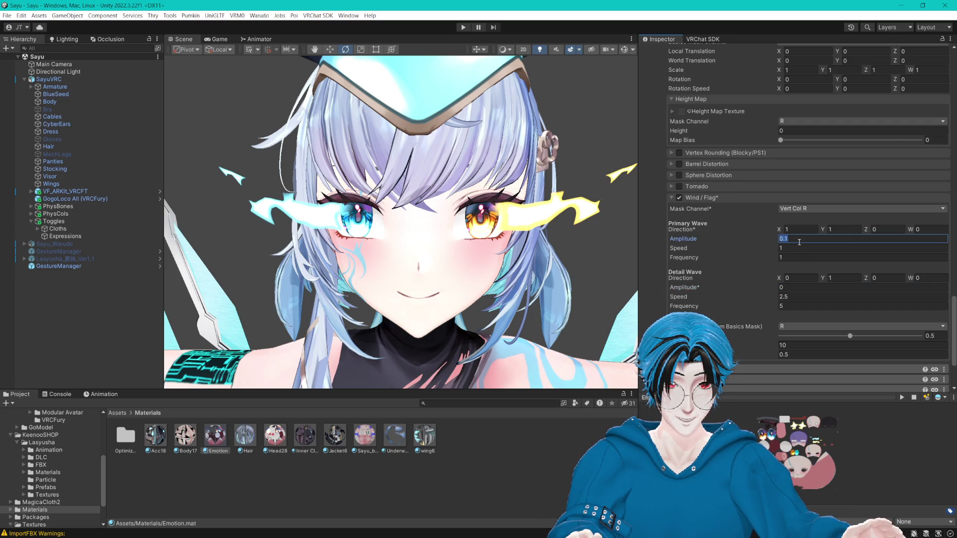
pyautogui.write('0')
pyautogui.click(796, 288)
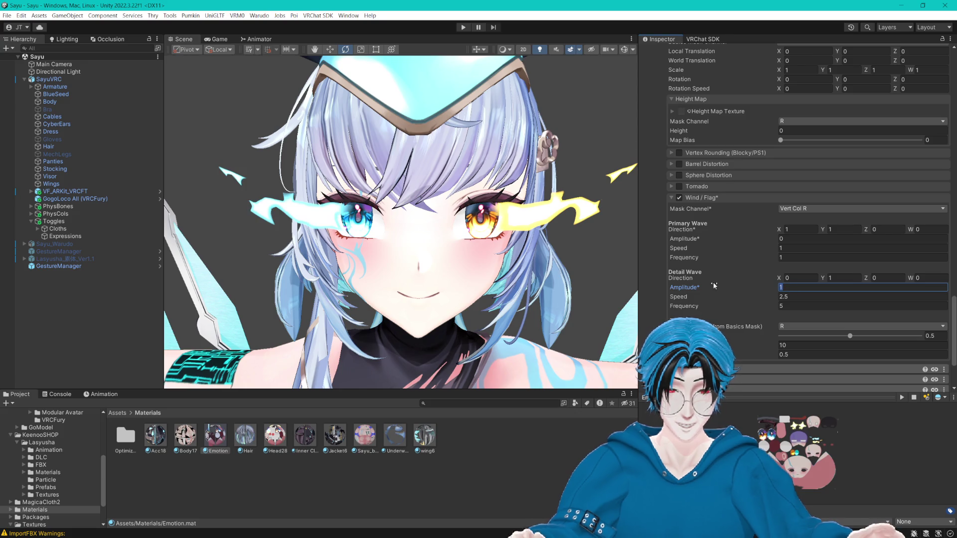
pyautogui.click(779, 238)
pyautogui.write('0.01')
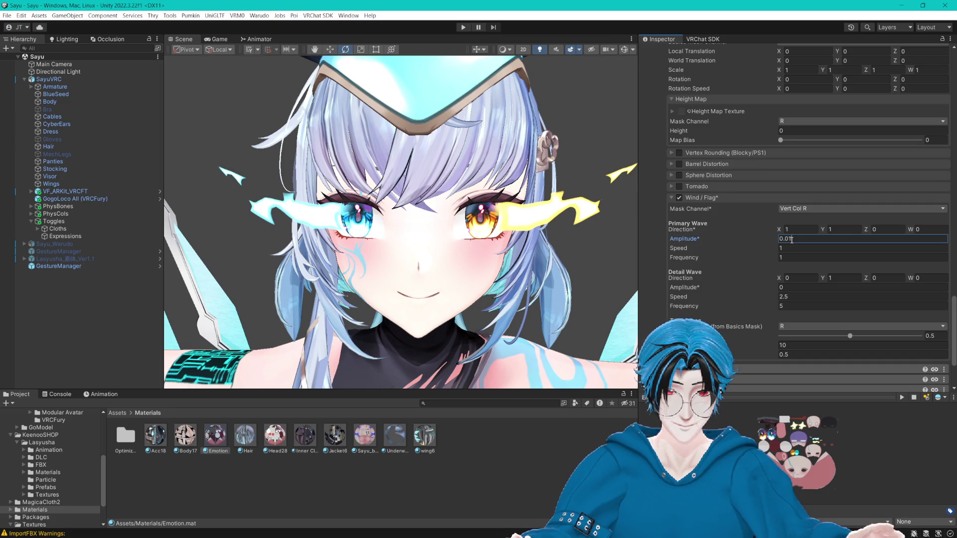
pyautogui.moveTo(738, 249); pyautogui.dragTo(740, 215)
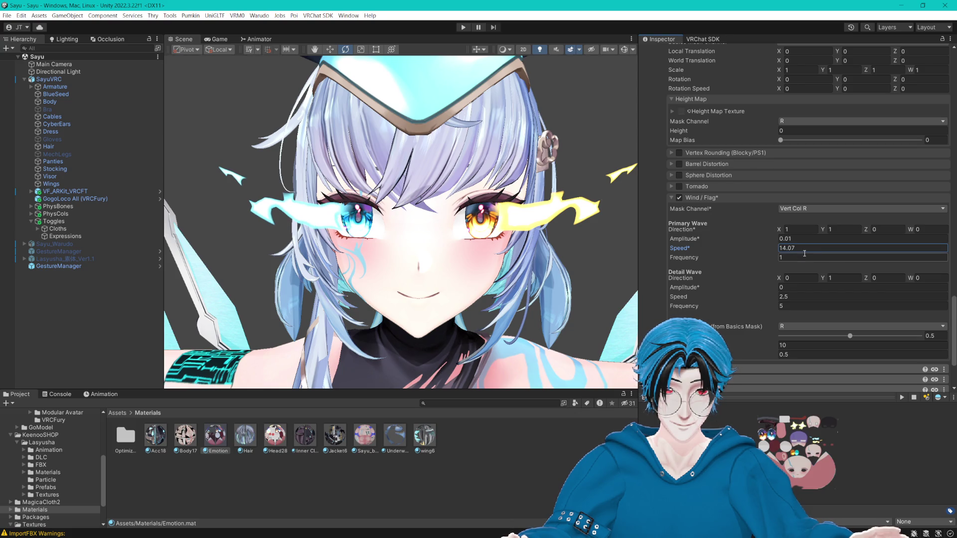
pyautogui.click(844, 230)
pyautogui.write('0')
pyautogui.hotkey('shift', 'Tab')
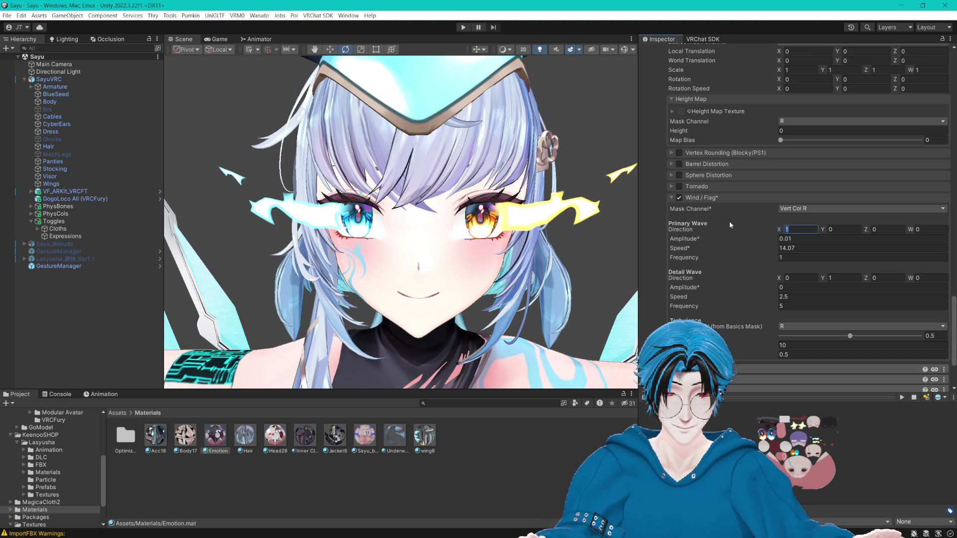
pyautogui.write('0')
pyautogui.click(847, 230)
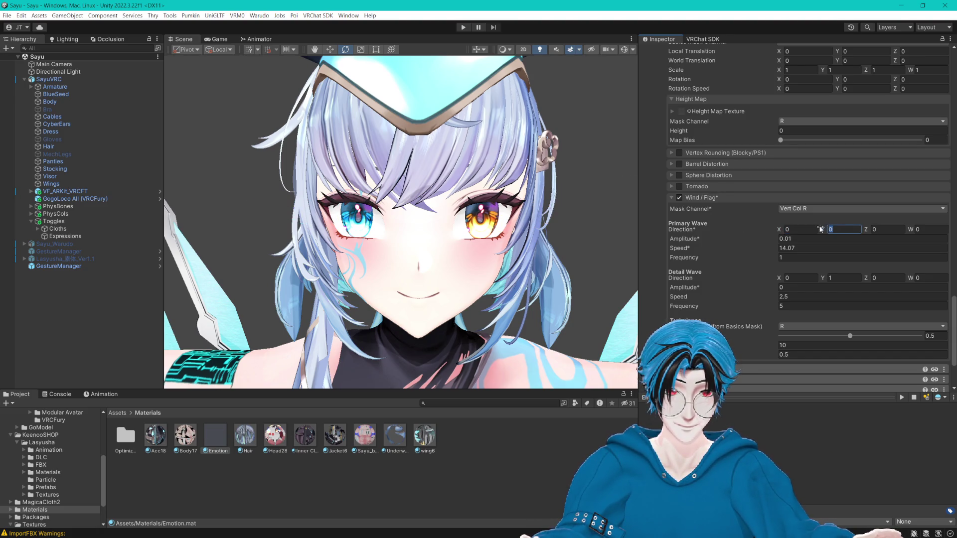
pyautogui.write('1')
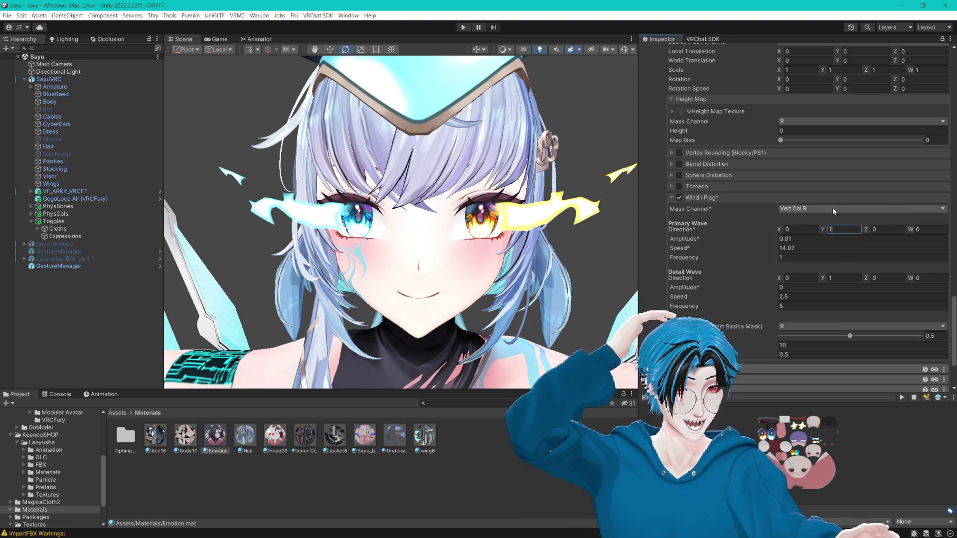
# - Return both masks to the R channel, keep the last setting at 0.5, and zero the basics-mask strength
pyautogui.click(832, 208)
pyautogui.click(818, 215)
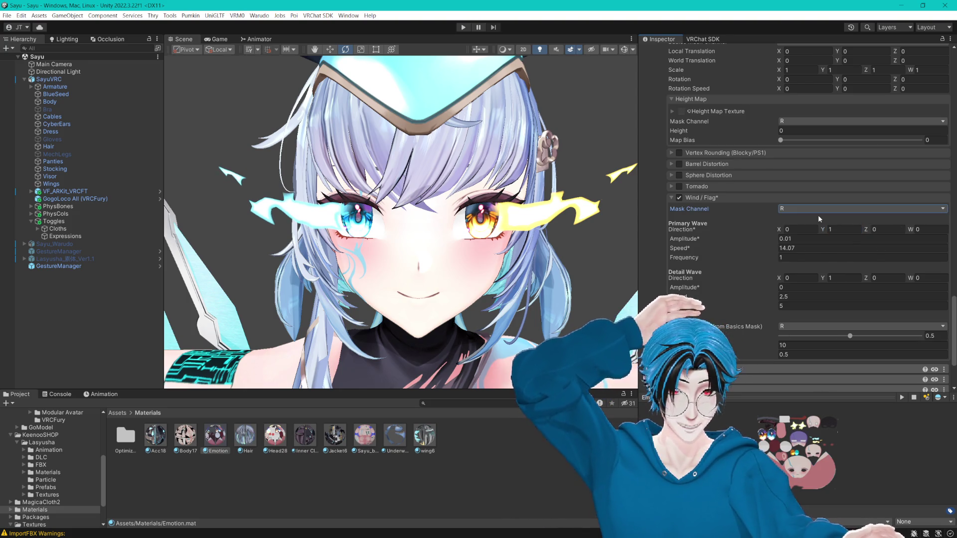
pyautogui.click(796, 327)
pyautogui.click(816, 340)
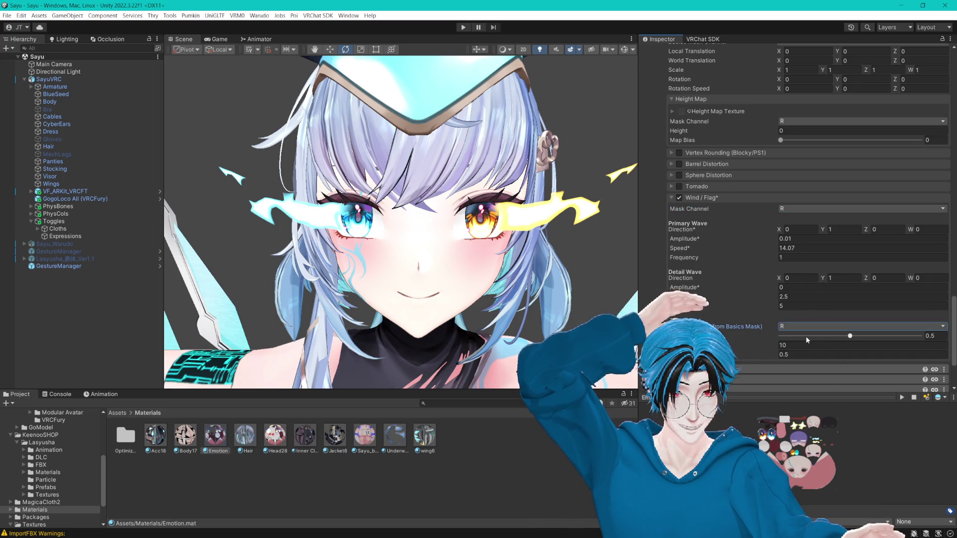
pyautogui.click(891, 345)
pyautogui.write('22.6')
pyautogui.click(894, 355)
pyautogui.write('15.99')
pyautogui.press('BackSpace')
pyautogui.press('BackSpace')
pyautogui.press('BackSpace')
pyautogui.write('0.5')
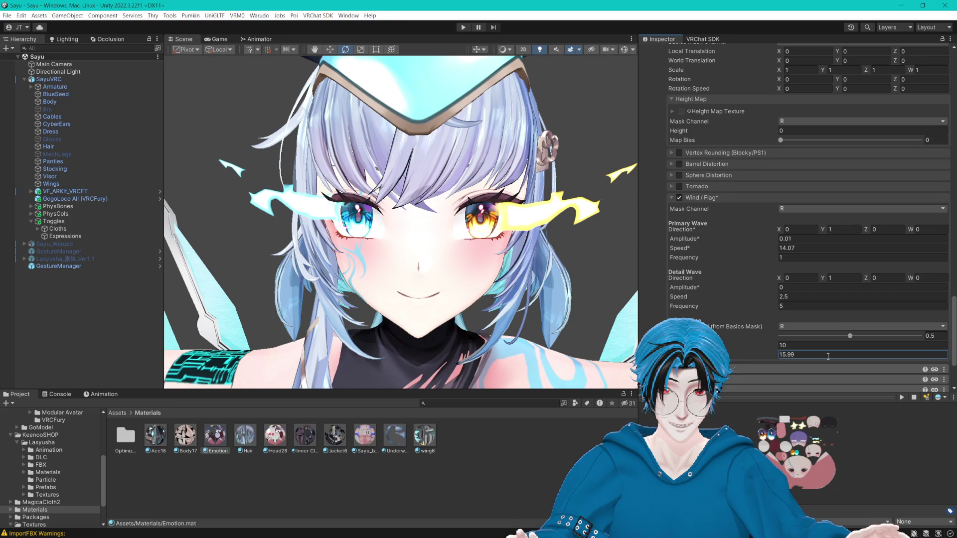
pyautogui.moveTo(839, 338); pyautogui.dragTo(778, 338)
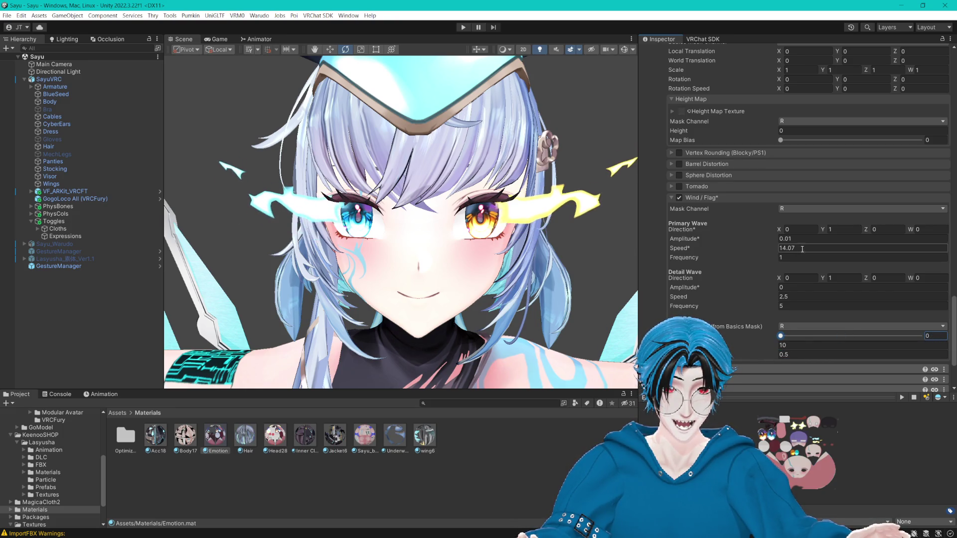
pyautogui.click(791, 327)
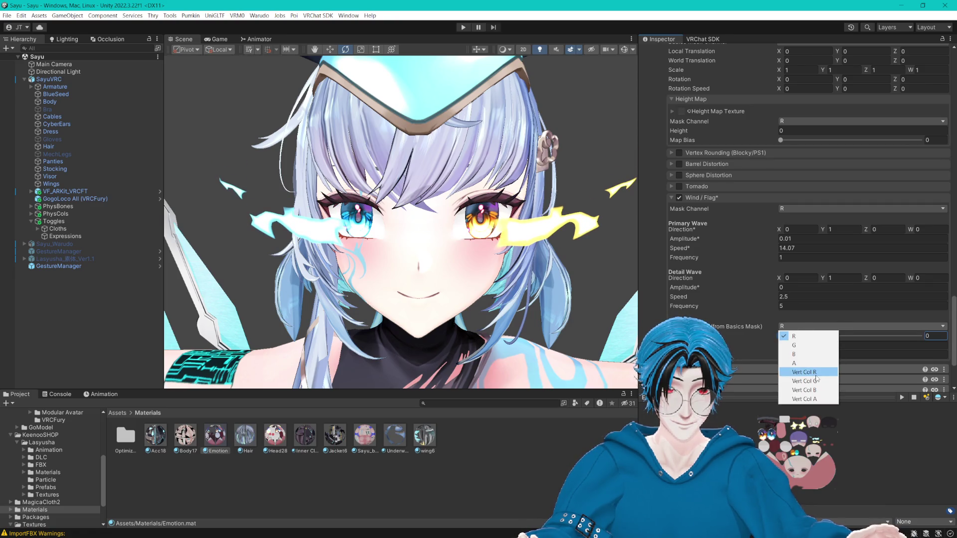
# - Switch the basics mask to Vert Col R and set primary direction X 1, amplitude 0.001
pyautogui.click(809, 372)
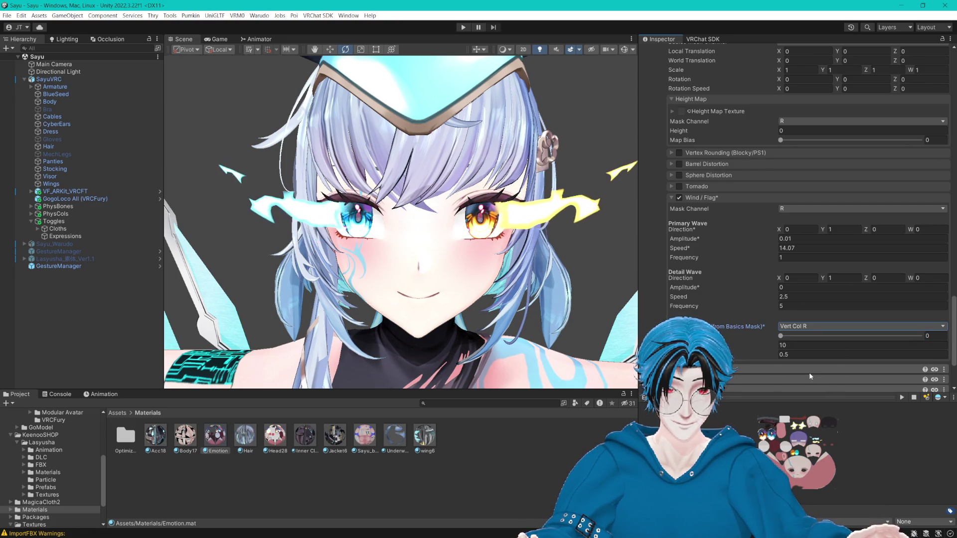
pyautogui.click(784, 248)
pyautogui.write('5')
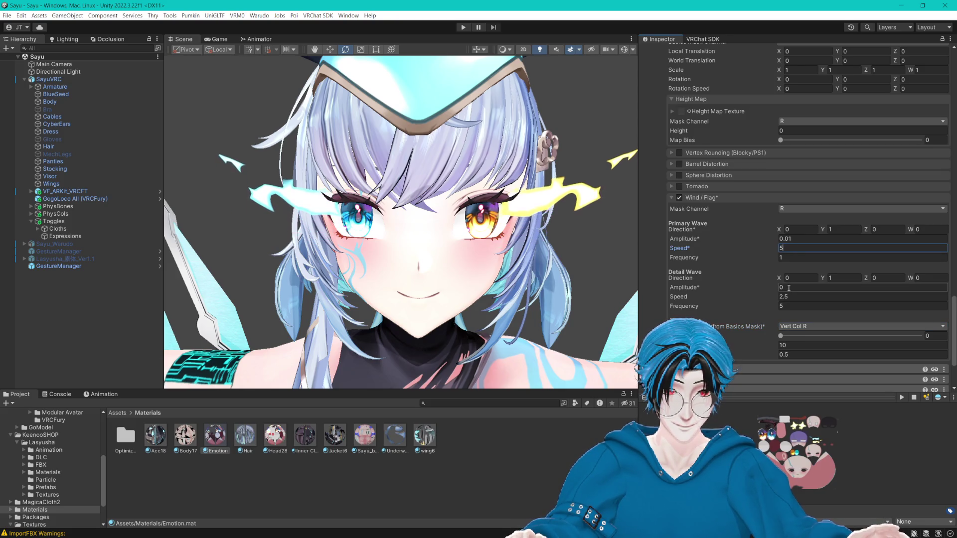
pyautogui.click(795, 229)
pyautogui.write('1')
pyautogui.click(783, 239)
pyautogui.write('0.002')
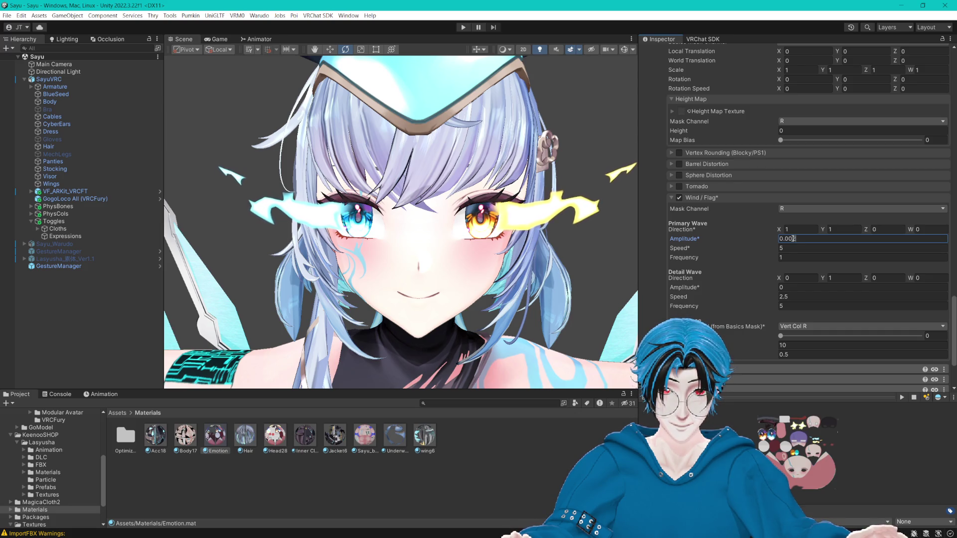
pyautogui.write('1')
# - Adjust the primary wave direction Y and set the primary wave speed to 15
pyautogui.click(830, 229)
pyautogui.write('2')
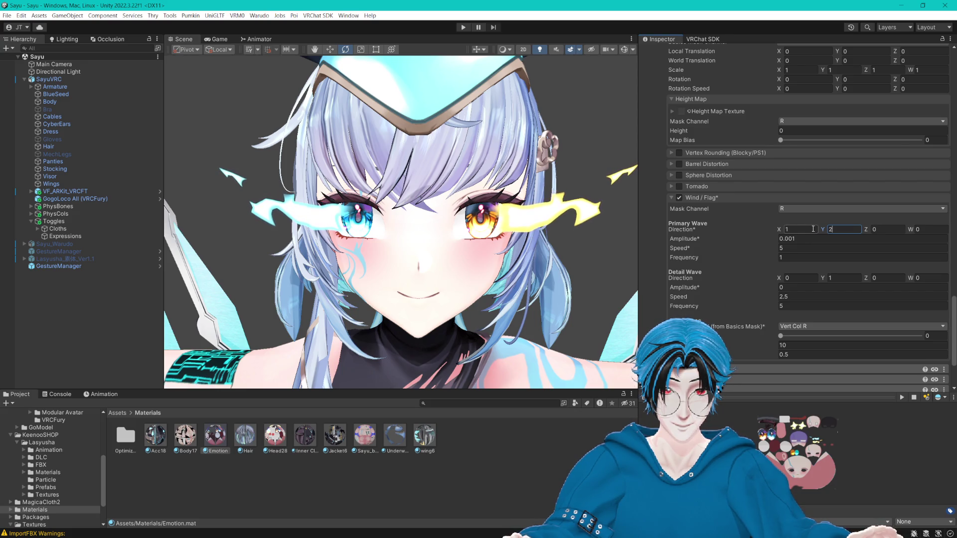
pyautogui.write('.5')
pyautogui.click(771, 246)
pyautogui.write('15')
pyautogui.click(793, 239)
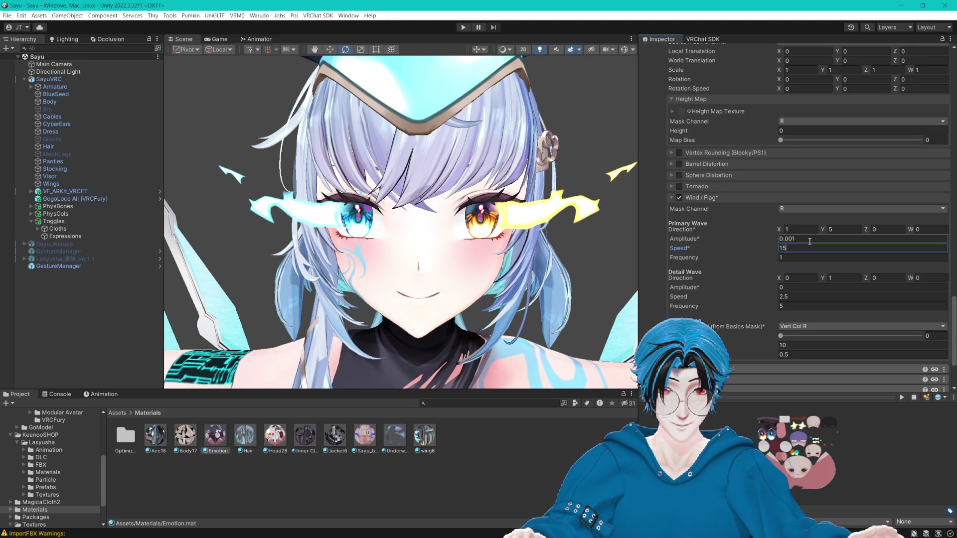
pyautogui.write('2')
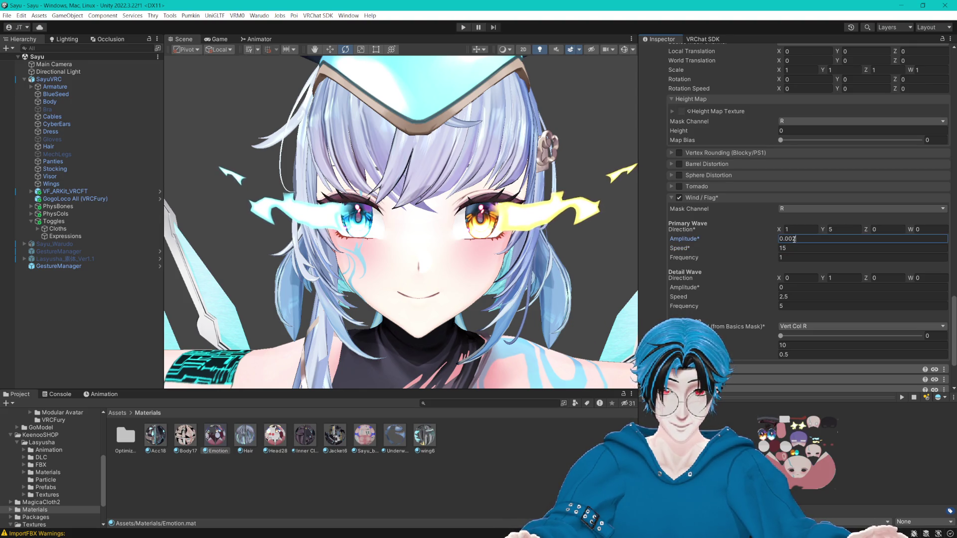
# - Set the wave mask source to R and adjust the mask blend and turbulence (0.1)
pyautogui.moveTo(780, 336); pyautogui.dragTo(808, 338)
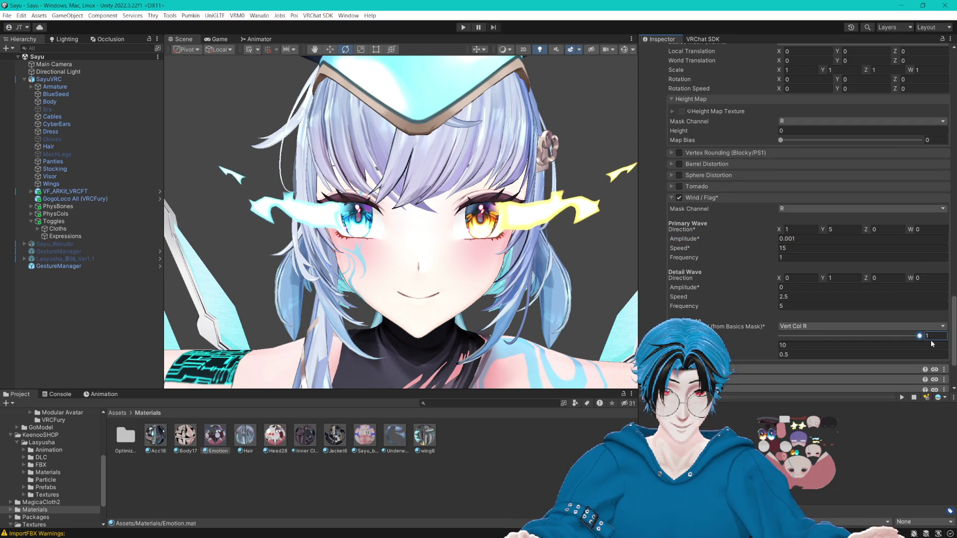
pyautogui.click(812, 328)
pyautogui.click(819, 333)
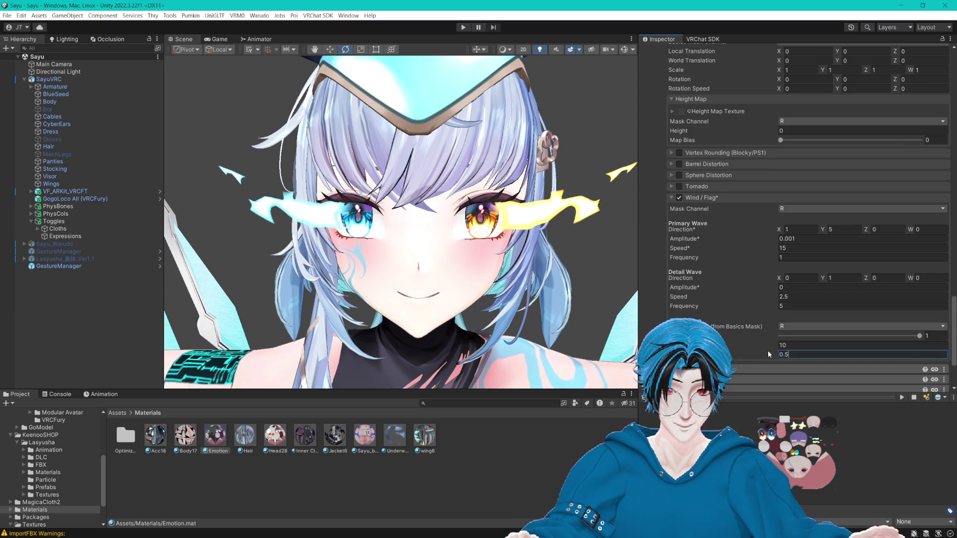
pyautogui.write('1')
pyautogui.moveTo(767, 344); pyautogui.dragTo(496, 351)
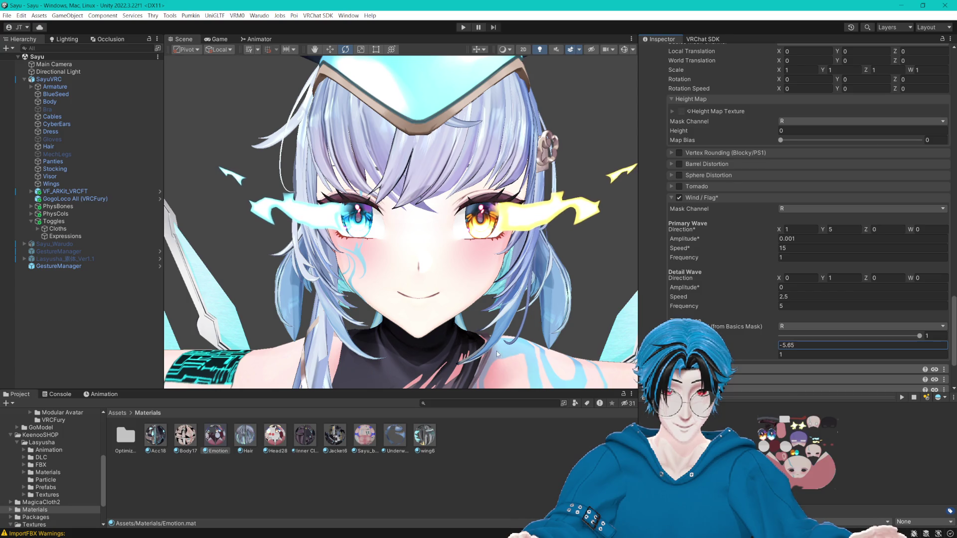
pyautogui.write('0')
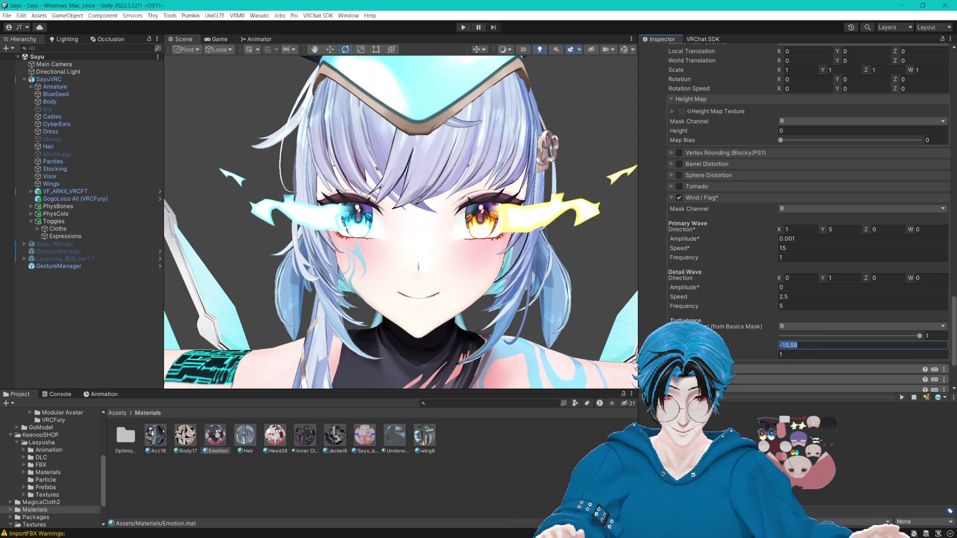
pyautogui.write('.1')
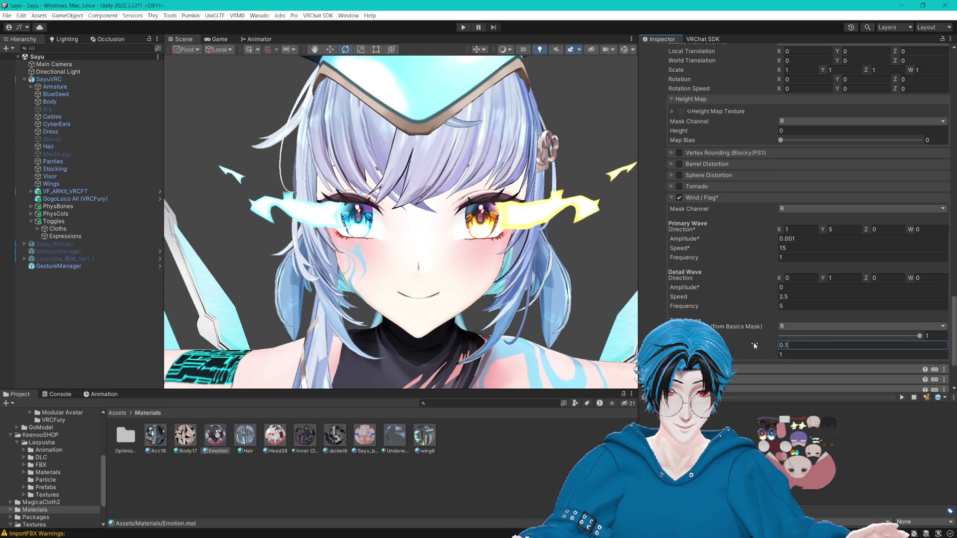
pyautogui.click(817, 336)
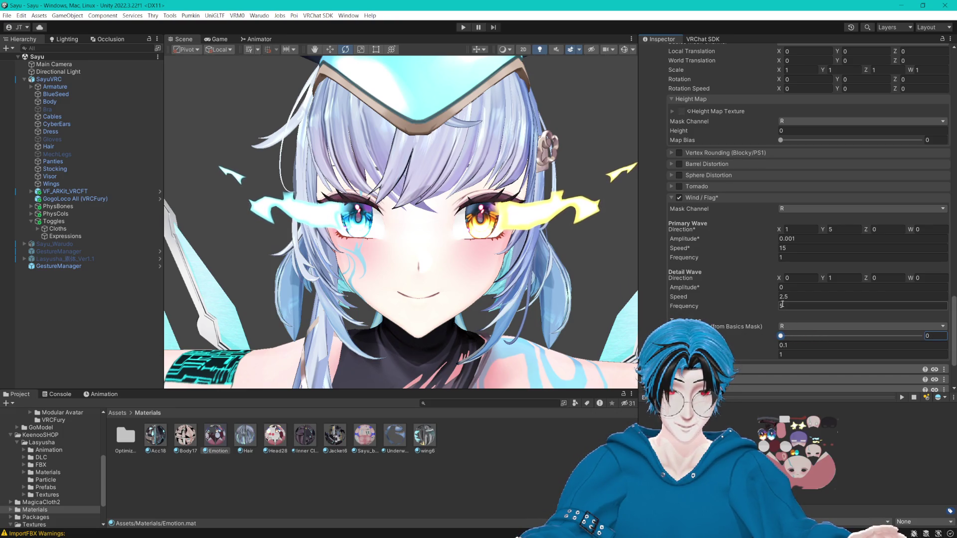
# - Give the detail wave amplitude 0.001, direction X 1, speed 15, and frequency 11
pyautogui.click(788, 286)
pyautogui.write('0.')
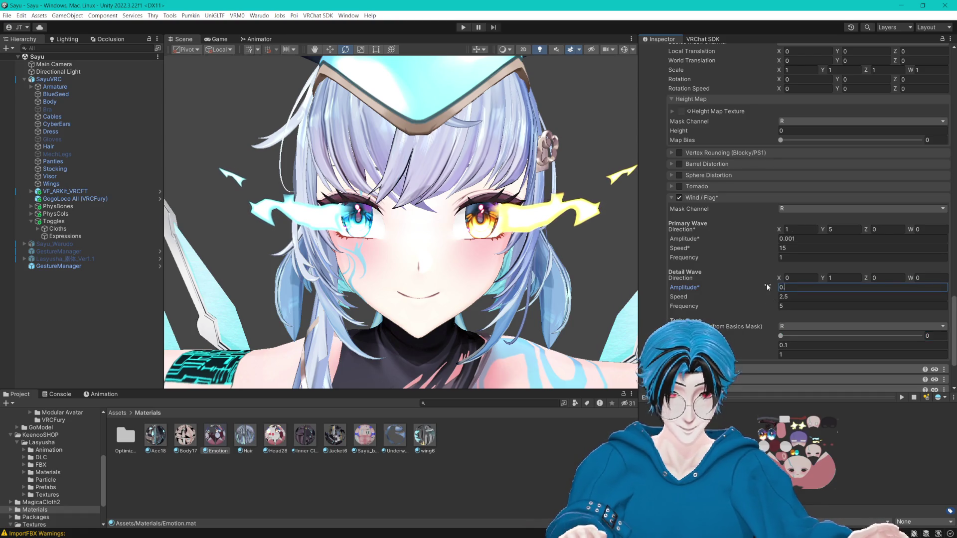
pyautogui.write('001')
pyautogui.click(797, 277)
pyautogui.write('1')
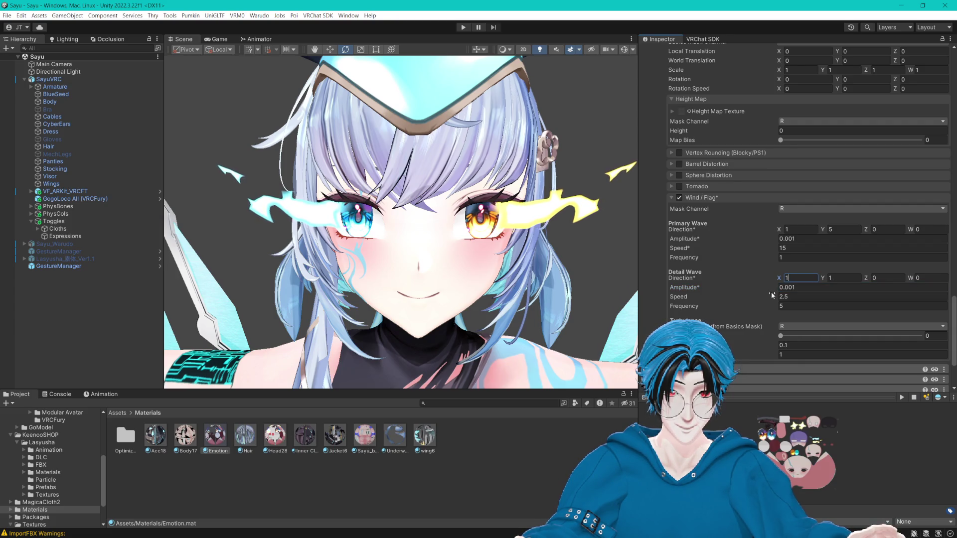
pyautogui.moveTo(758, 295); pyautogui.dragTo(827, 298)
pyautogui.click(804, 299)
pyautogui.write('15')
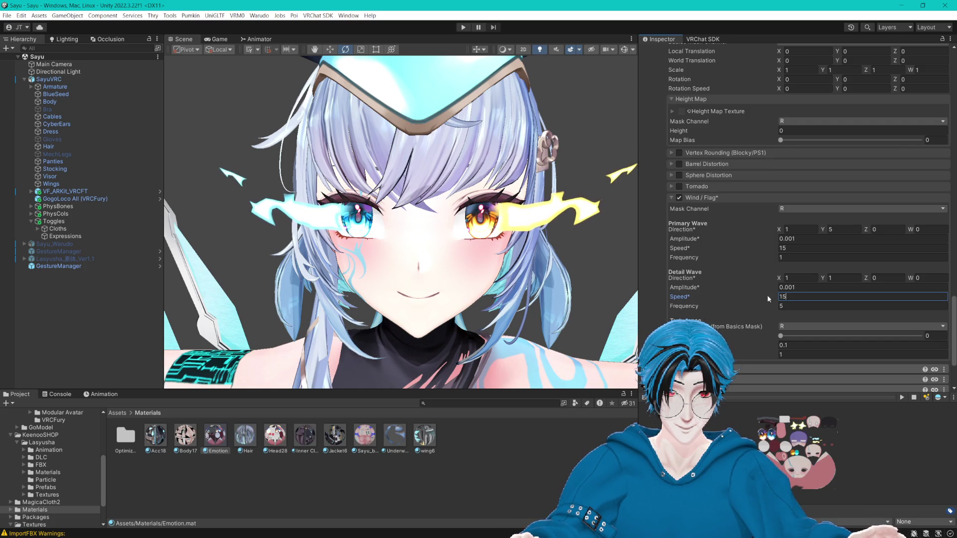
pyautogui.press('BackSpace')
pyautogui.write('15')
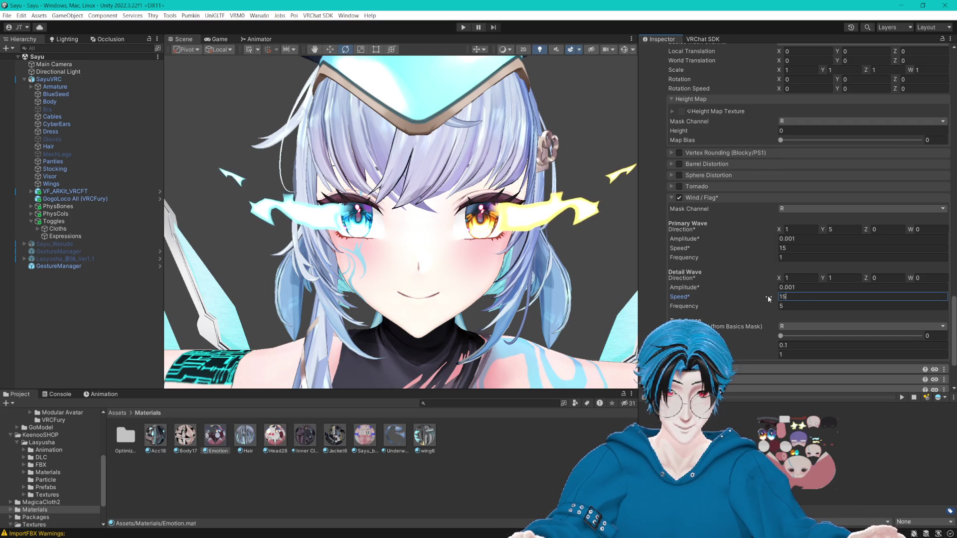
pyautogui.moveTo(775, 303)
pyautogui.mouseDown()
pyautogui.moveTo(850, 310)
pyautogui.moveTo(832, 309)
pyautogui.mouseUp()
pyautogui.write('1')
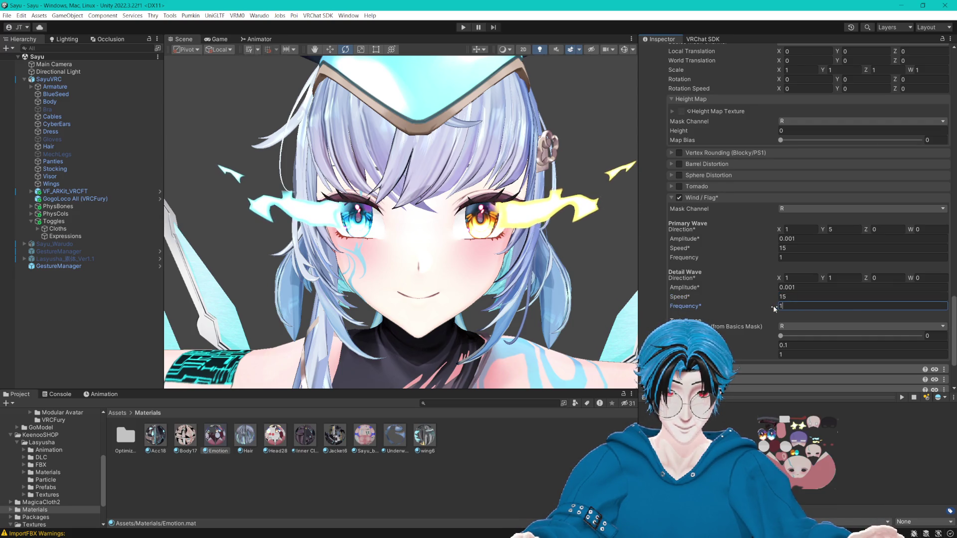
pyautogui.write('1')
# - Set the primary wave frequency to 2
pyautogui.click(755, 253)
pyautogui.write('2')
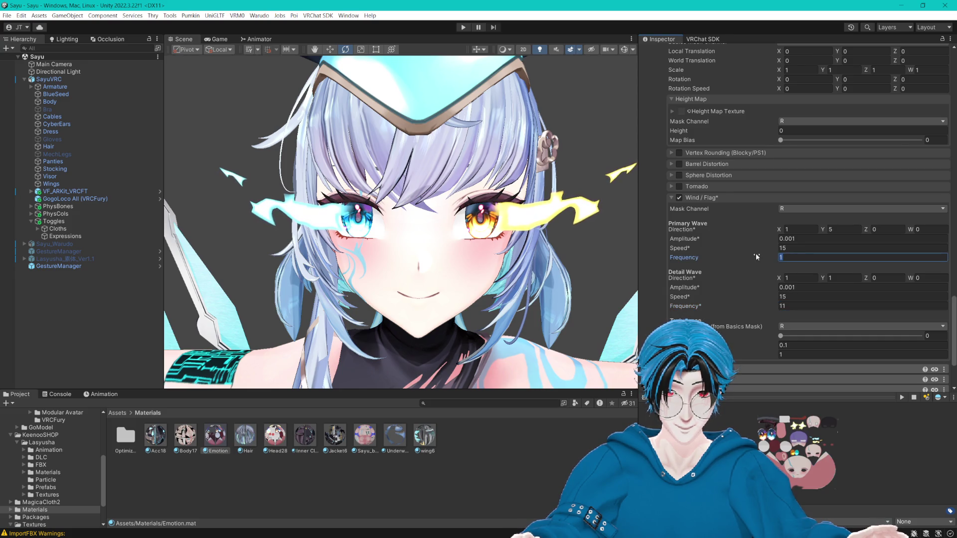
pyautogui.press('Return')
pyautogui.scroll(-5, 548, 228)
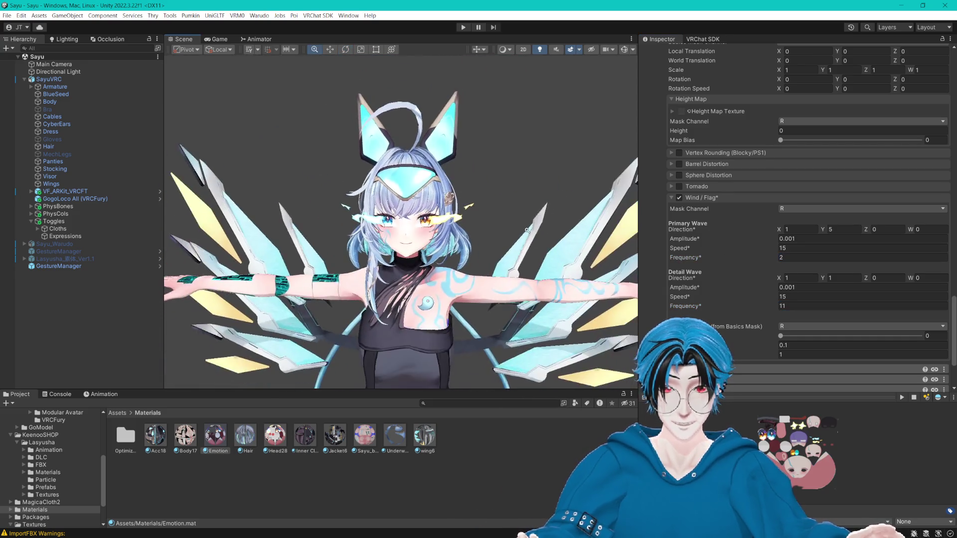
# - Lock in the Emotion material's optimized Poiyomi shader, then select the Body mesh
pyautogui.scroll(2, 548, 228)
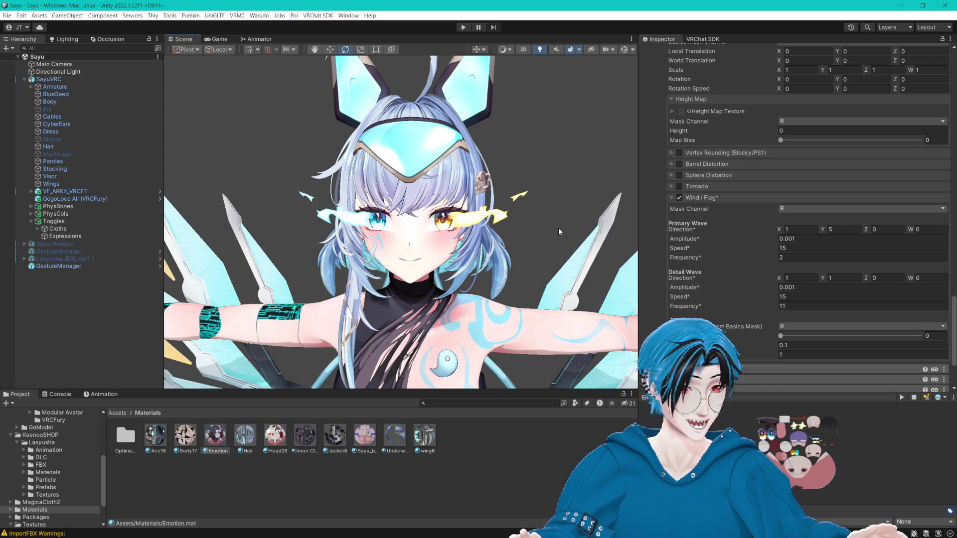
pyautogui.scroll(10, 554, 227)
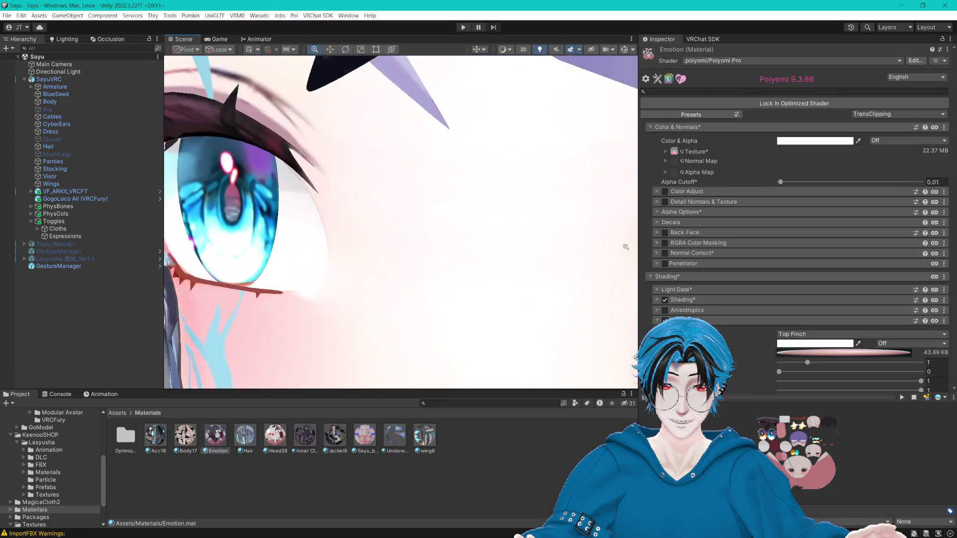
pyautogui.scroll(-10, 598, 247)
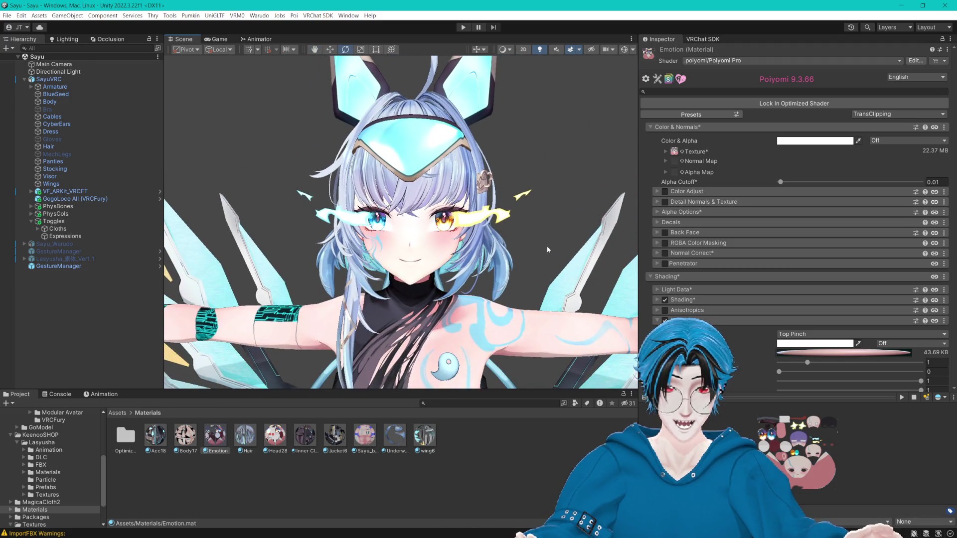
pyautogui.click(780, 105)
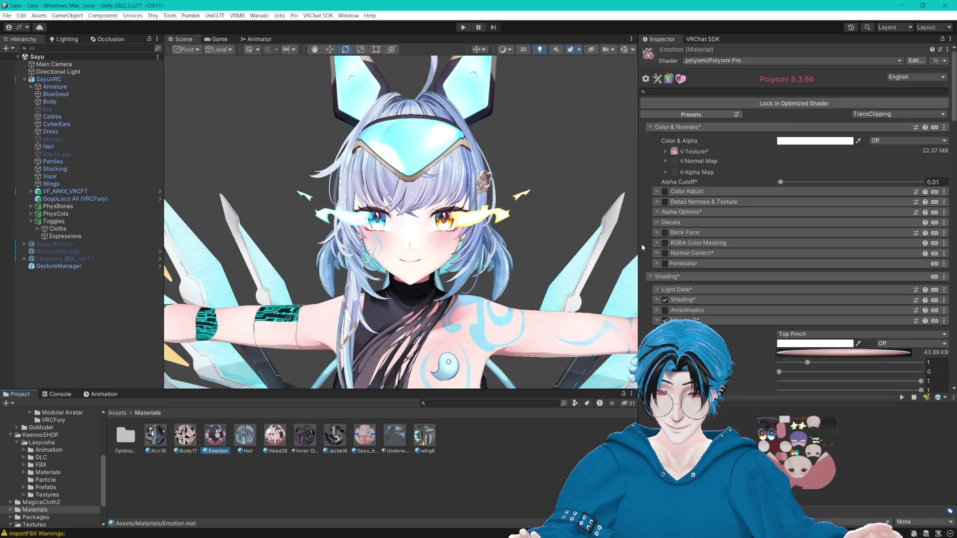
pyautogui.click(791, 105)
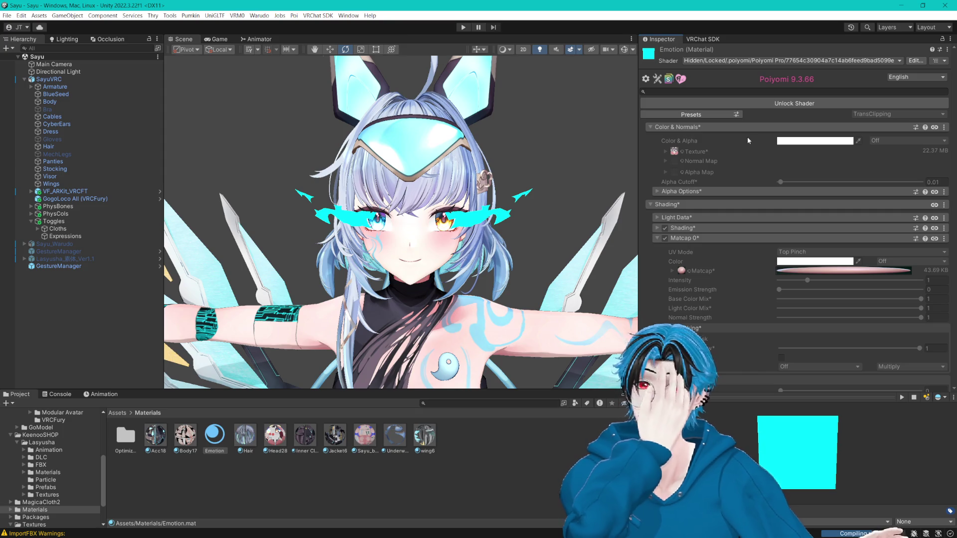
pyautogui.click(50, 101)
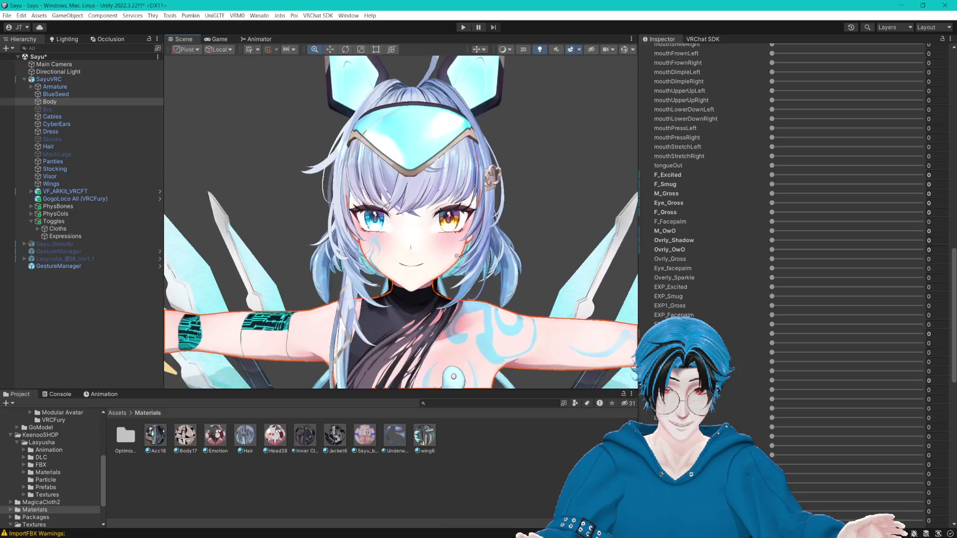
# - Frame the Body mesh in the Scene view and save the scene
pyautogui.scroll(10, 543, 257)
pyautogui.scroll(-10, 542, 257)
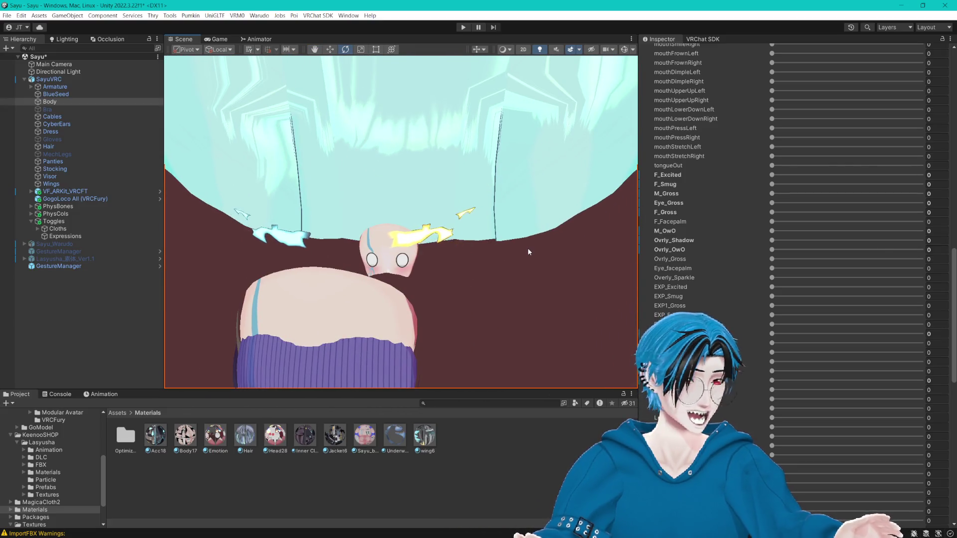
pyautogui.press('f')
pyautogui.hotkey('ctrl', 's')
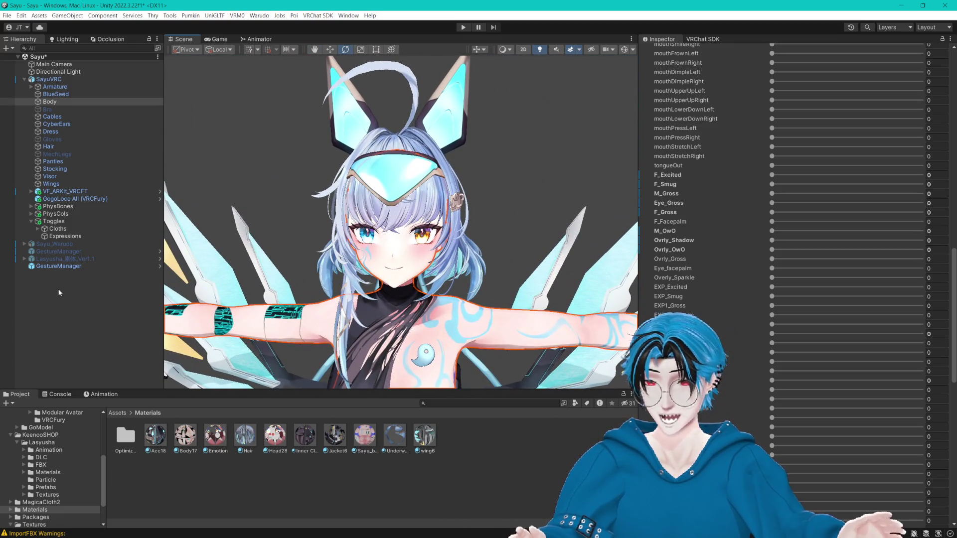
pyautogui.click(85, 291)
# - Review the Expressions VRCFury toggles, then start Gesture Manager's play mode from GestureManager
pyautogui.click(65, 236)
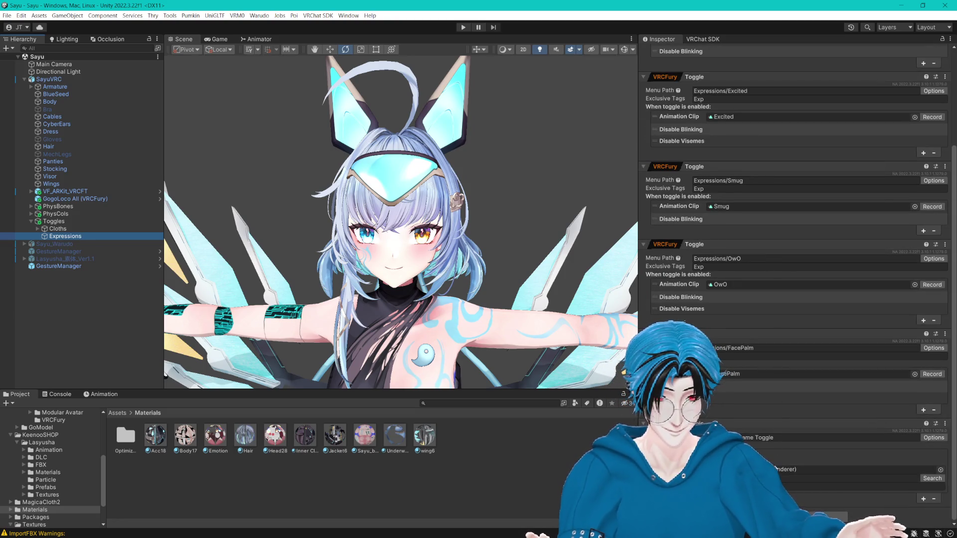
pyautogui.scroll(2, 529, 273)
pyautogui.moveTo(530, 273); pyautogui.dragTo(743, 427)
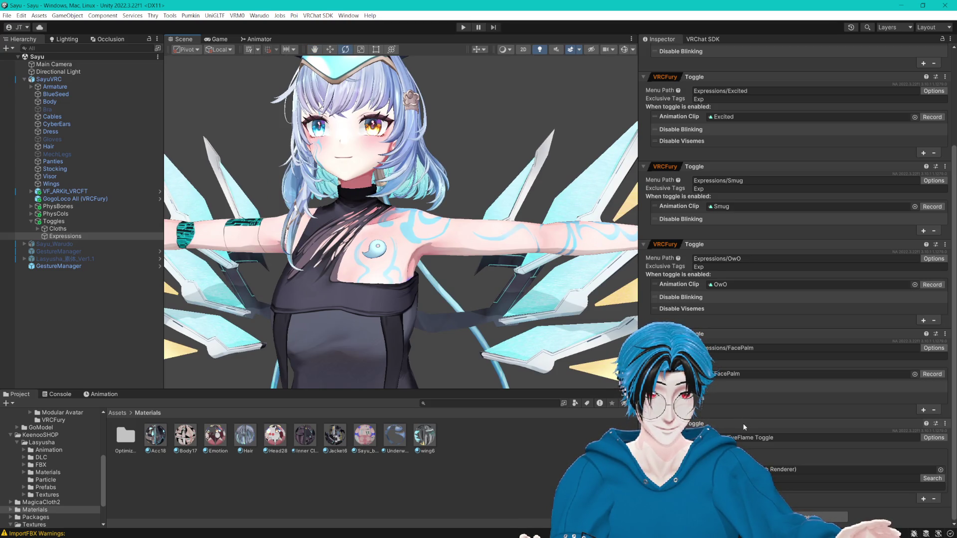
pyautogui.scroll(5, 743, 427)
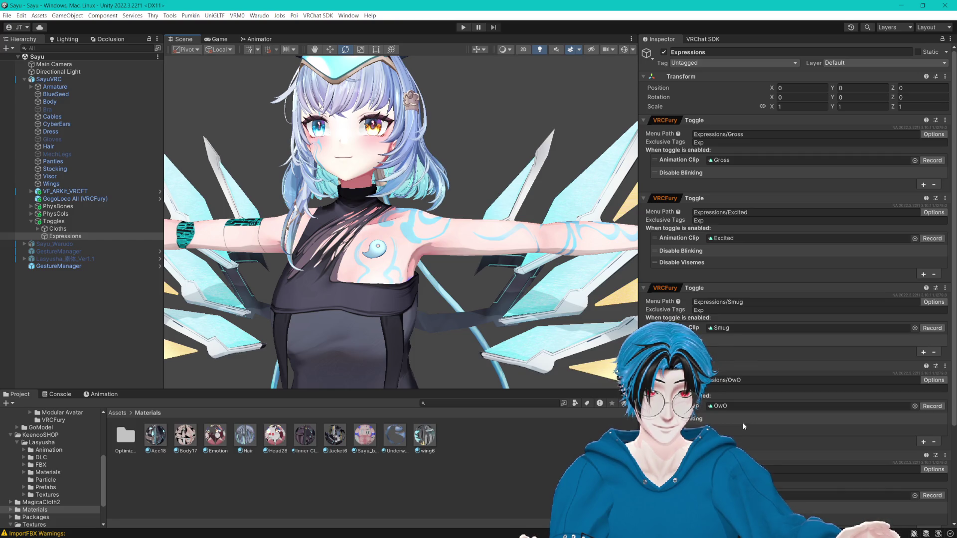
pyautogui.click(59, 266)
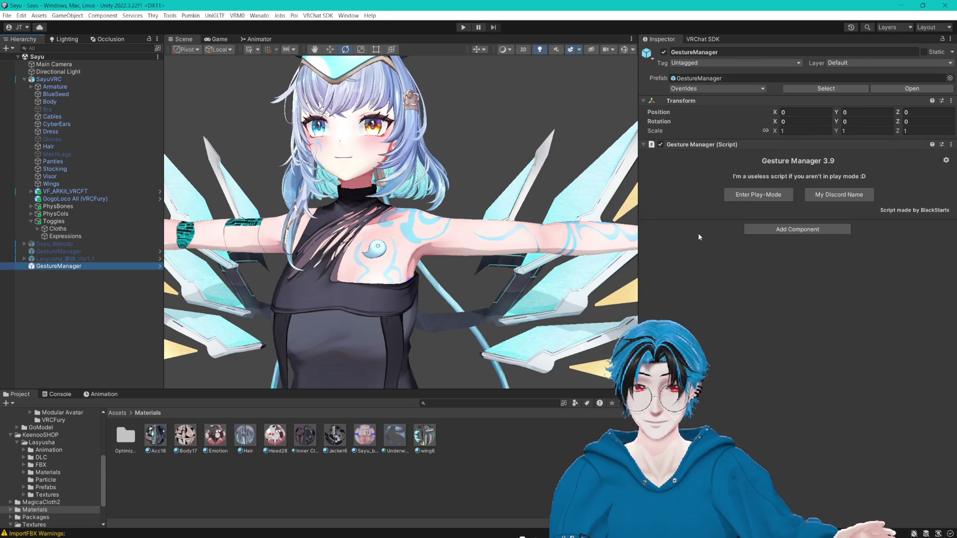
pyautogui.click(767, 195)
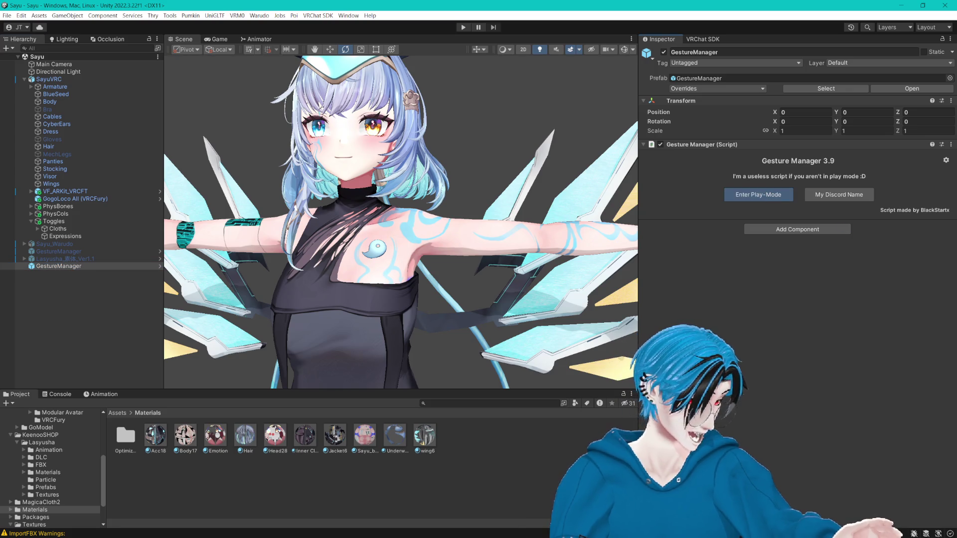
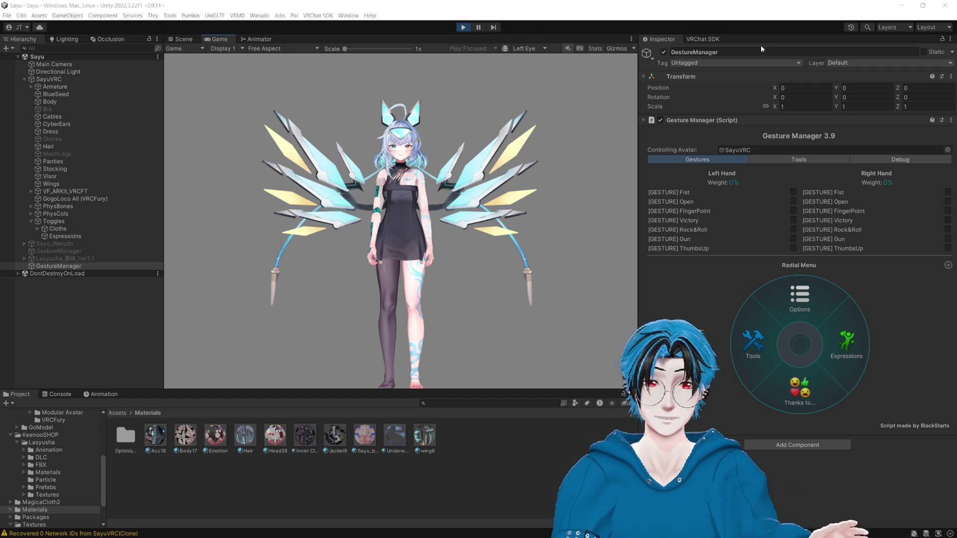
# - Switch to the Scene view, widen it, zoom in on the avatar's face and save
pyautogui.click(183, 39)
pyautogui.moveTo(639, 206)
pyautogui.mouseDown()
pyautogui.moveTo(765, 206)
pyautogui.moveTo(730, 205)
pyautogui.mouseUp()
pyautogui.moveTo(185, 217)
pyautogui.mouseDown()
pyautogui.moveTo(124, 217)
pyautogui.moveTo(136, 217)
pyautogui.mouseUp()
pyautogui.moveTo(448, 210)
pyautogui.mouseDown()
pyautogui.moveTo(490, 203)
pyautogui.moveTo(574, 222)
pyautogui.moveTo(583, 209)
pyautogui.mouseUp()
pyautogui.hotkey('ctrl', 's')
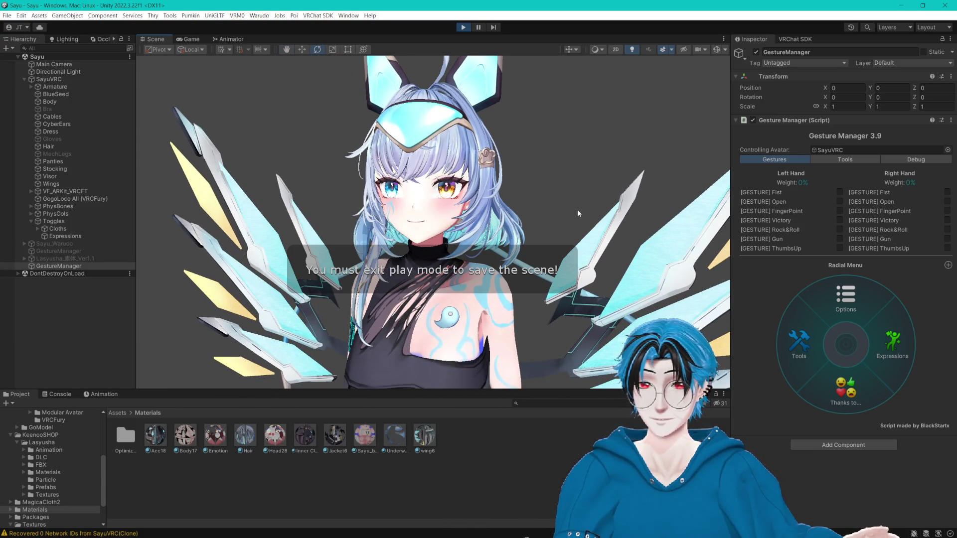
# - Test-play AGIA_Other_walk_01 via Gesture Manager's Test Animation, stop it, then return to Gestures
pyautogui.click(835, 161)
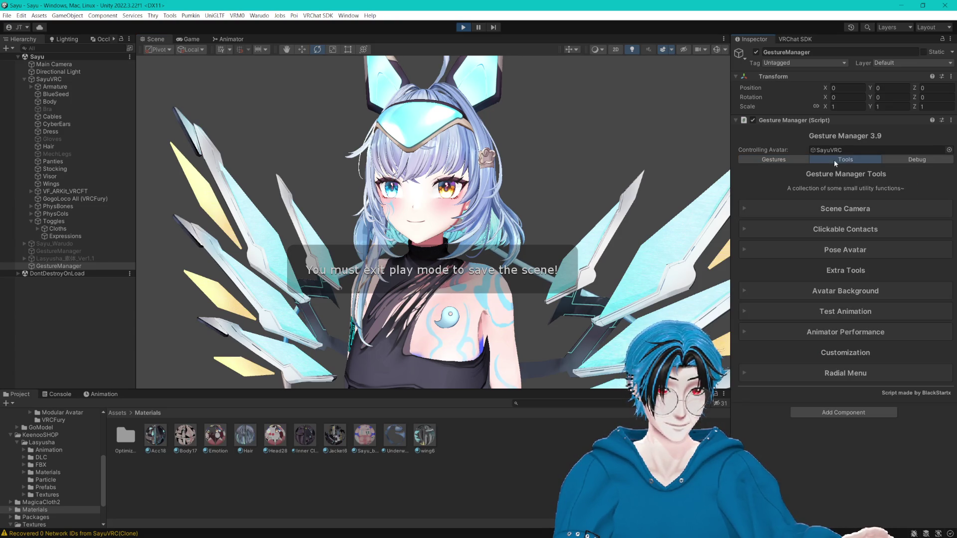
pyautogui.click(829, 310)
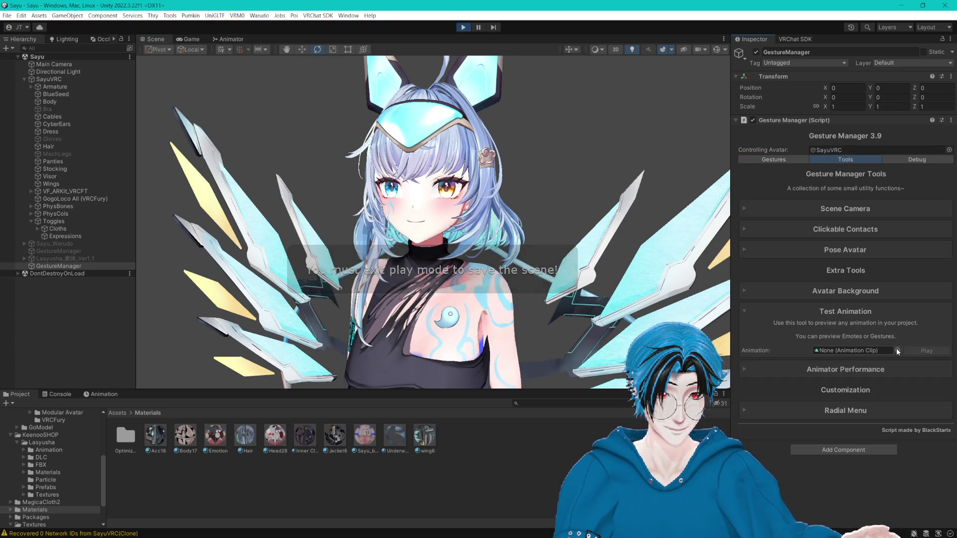
pyautogui.click(898, 353)
pyautogui.write('walk')
pyautogui.press('Down')
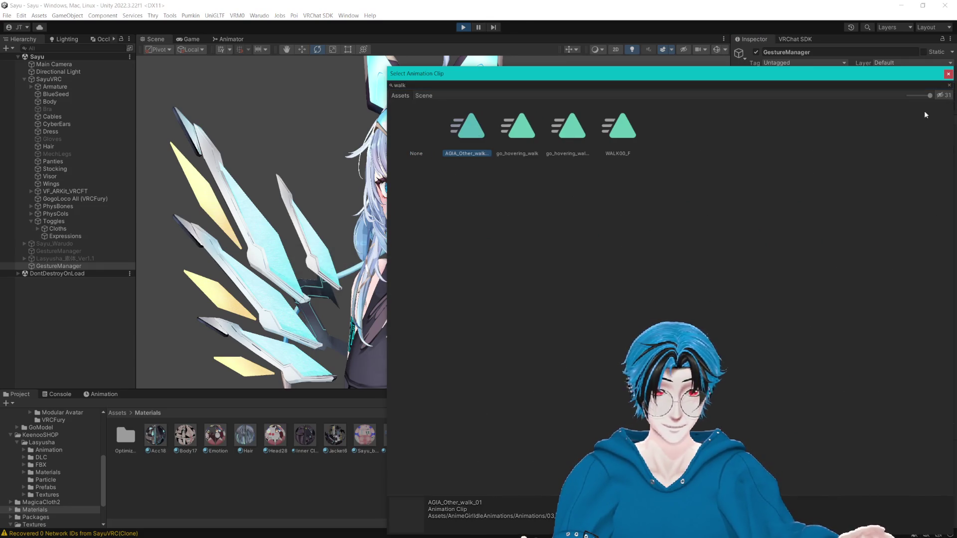
pyautogui.click(947, 75)
pyautogui.click(919, 351)
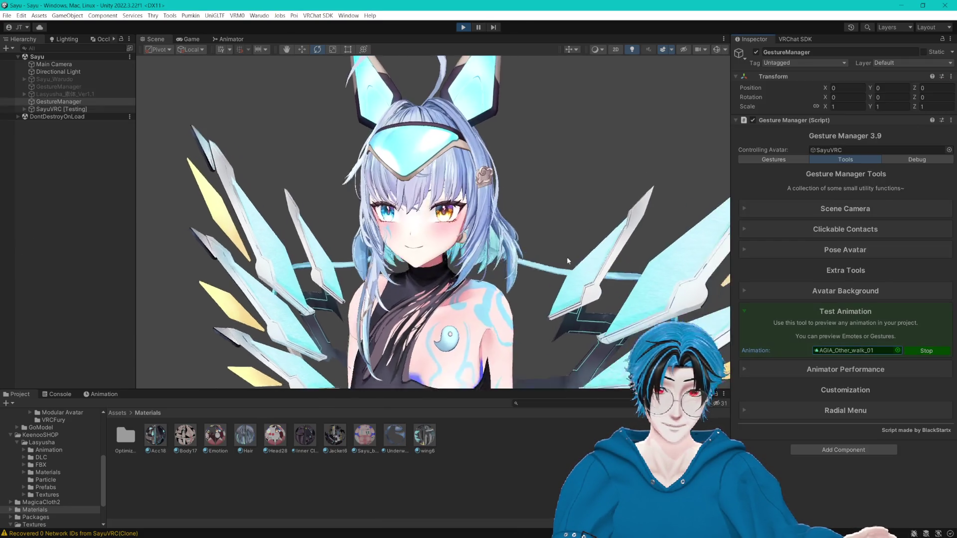
pyautogui.scroll(-5, 566, 255)
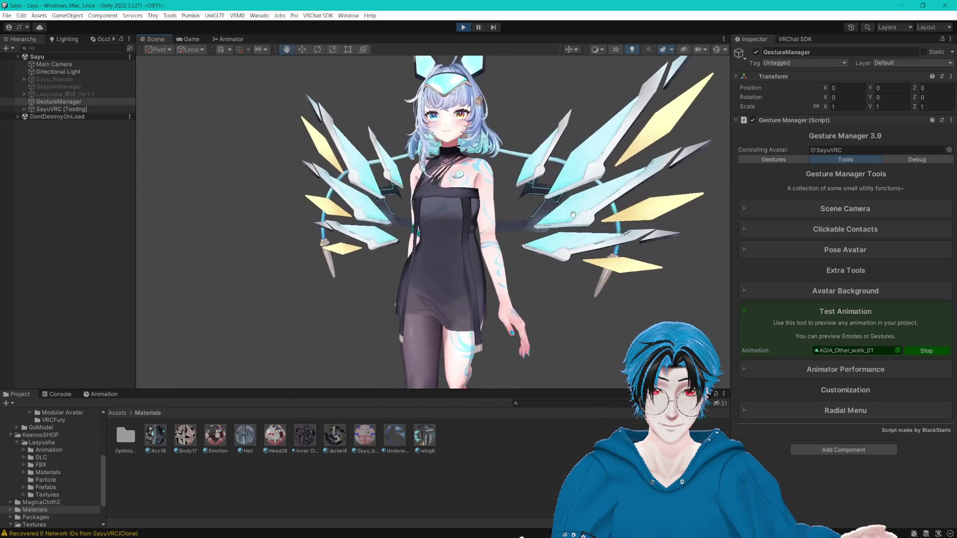
pyautogui.click(933, 354)
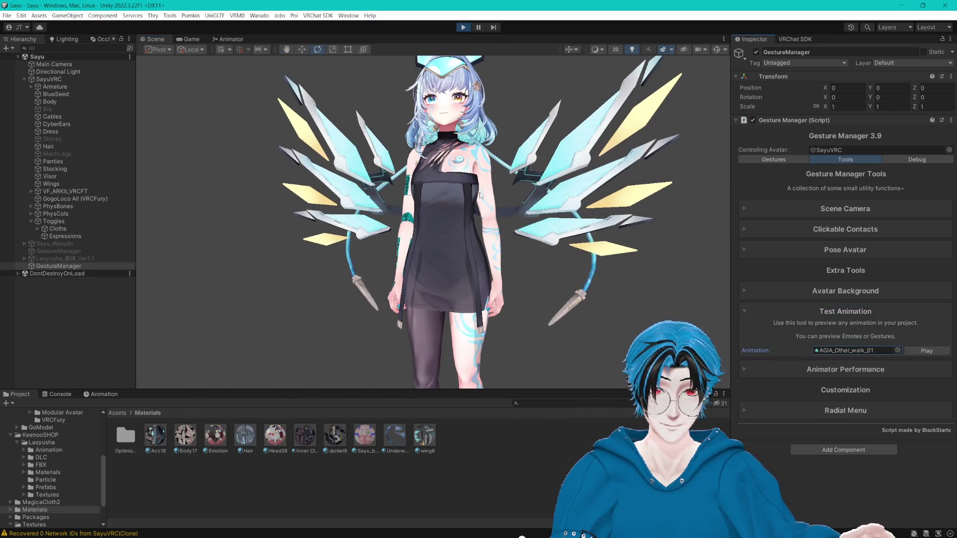
pyautogui.click(65, 267)
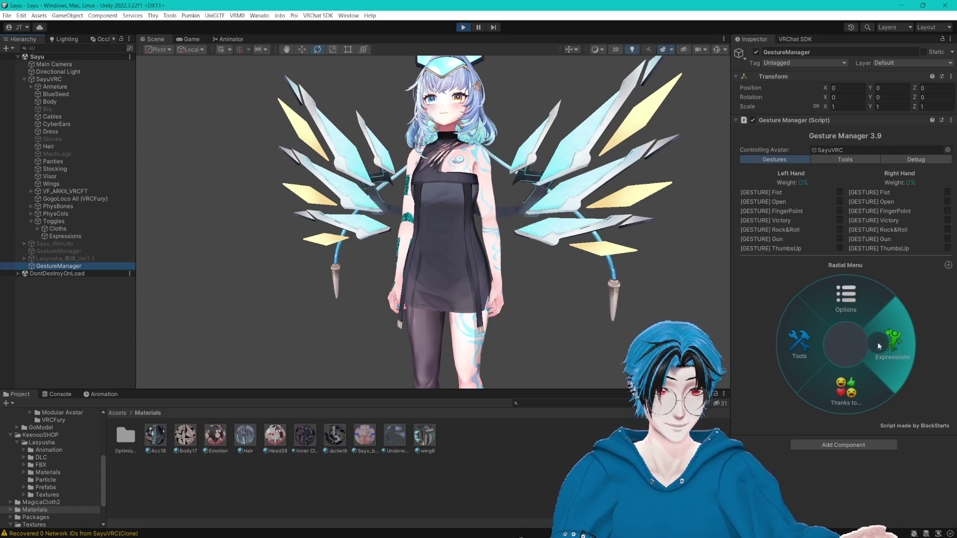
# - In Expressions, try Gross, Excited, Smug and OwO, and turn on EyeFlame Toggle
pyautogui.click(878, 343)
pyautogui.click(880, 328)
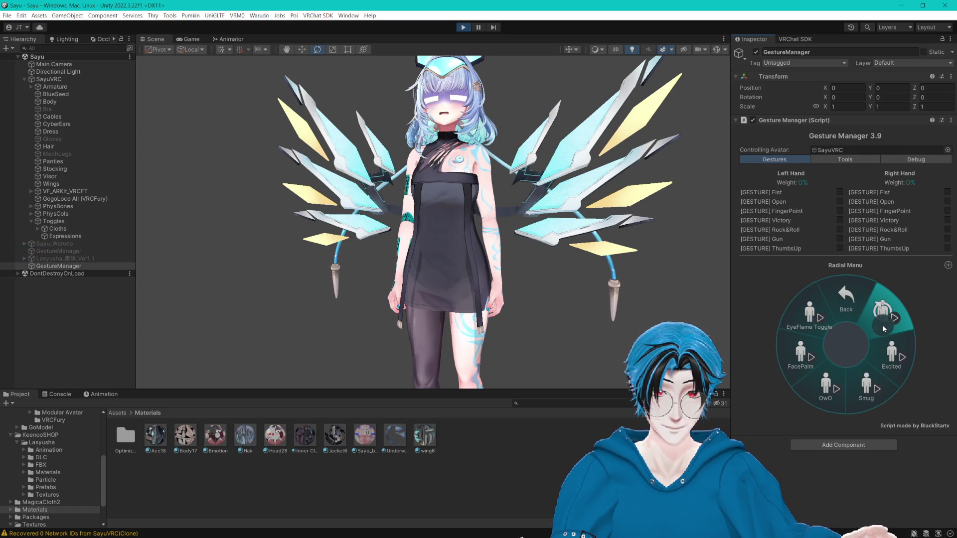
pyautogui.scroll(5, 577, 232)
pyautogui.click(891, 354)
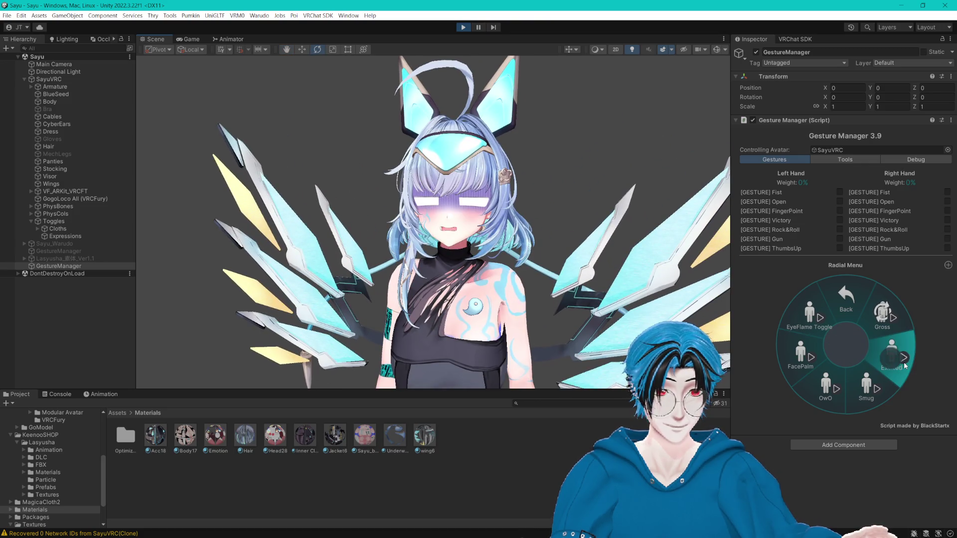
pyautogui.click(867, 389)
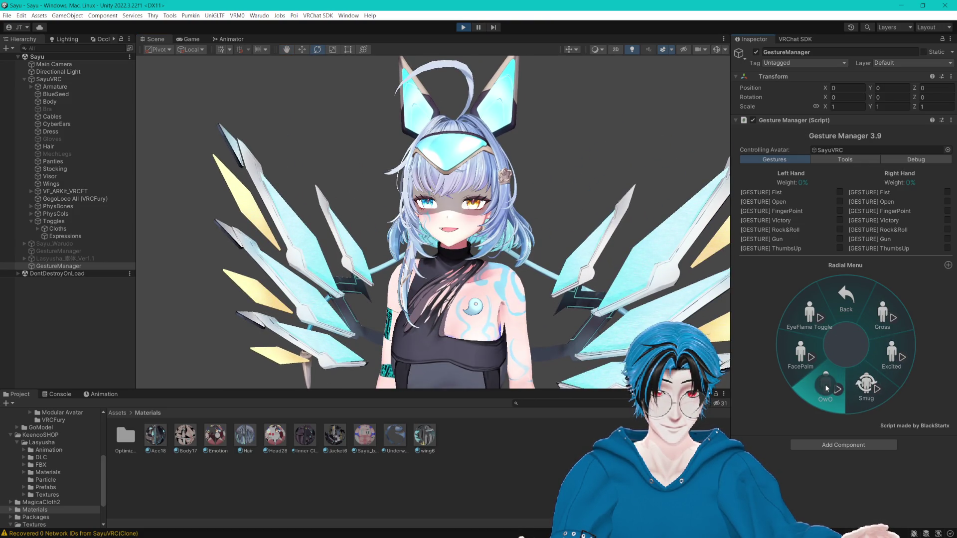
pyautogui.click(823, 386)
pyautogui.click(807, 328)
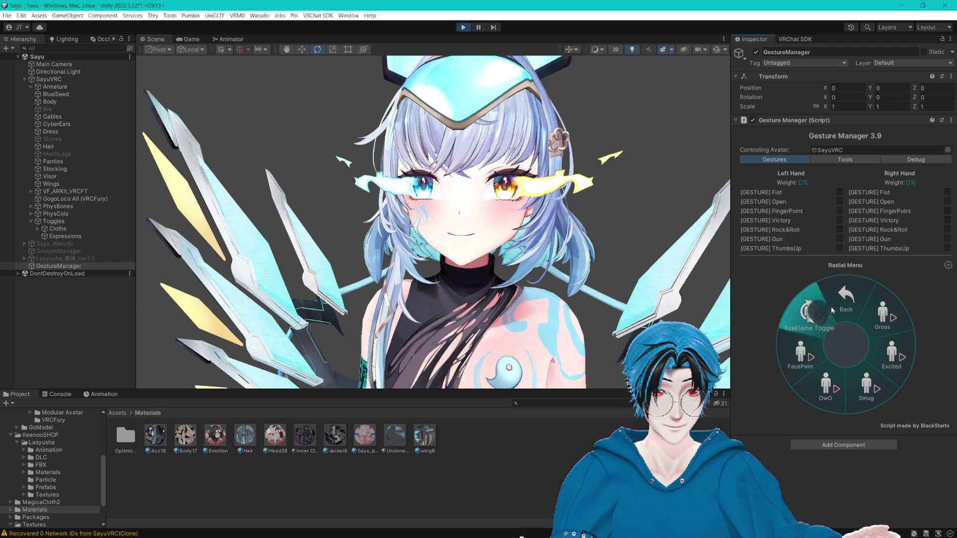
# - Retry Gross, Excited and OwO, try FacePalm, turn off OwO and EyeFlame, then exit play mode
pyautogui.click(882, 314)
pyautogui.click(891, 354)
pyautogui.click(825, 386)
pyautogui.click(825, 367)
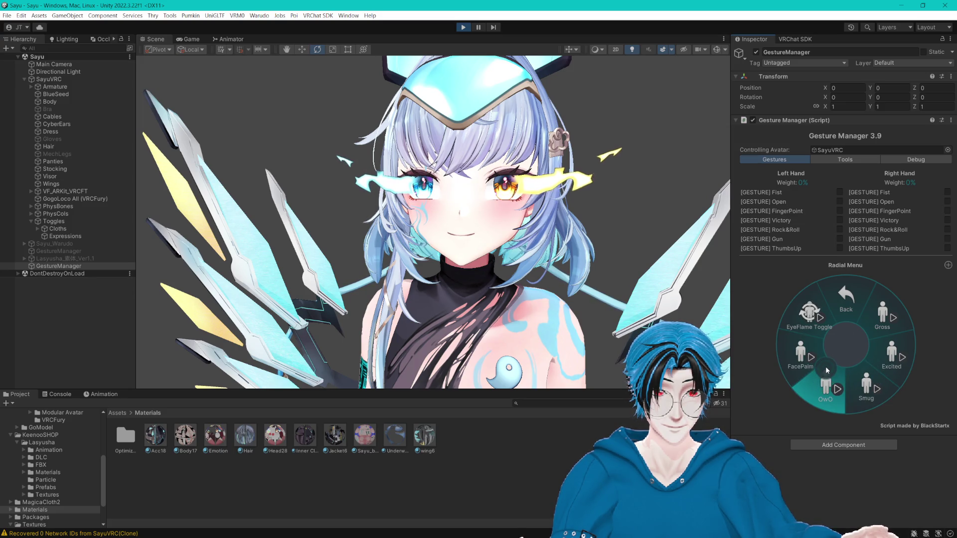
pyautogui.click(813, 356)
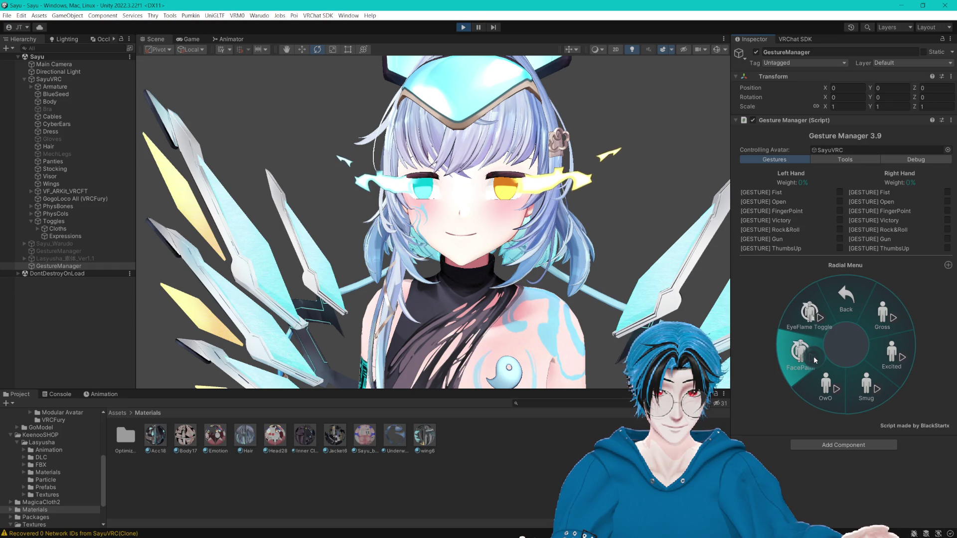
pyautogui.click(819, 329)
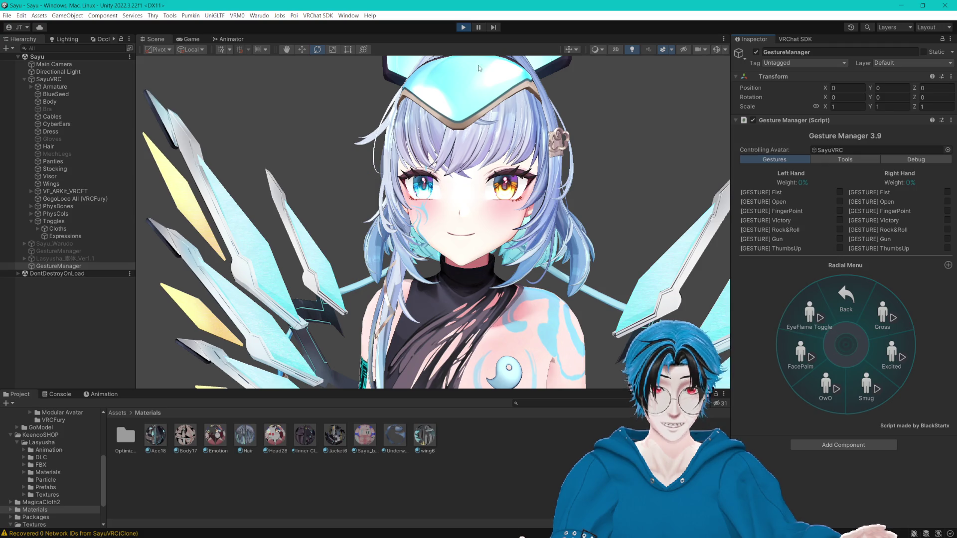
pyautogui.click(463, 27)
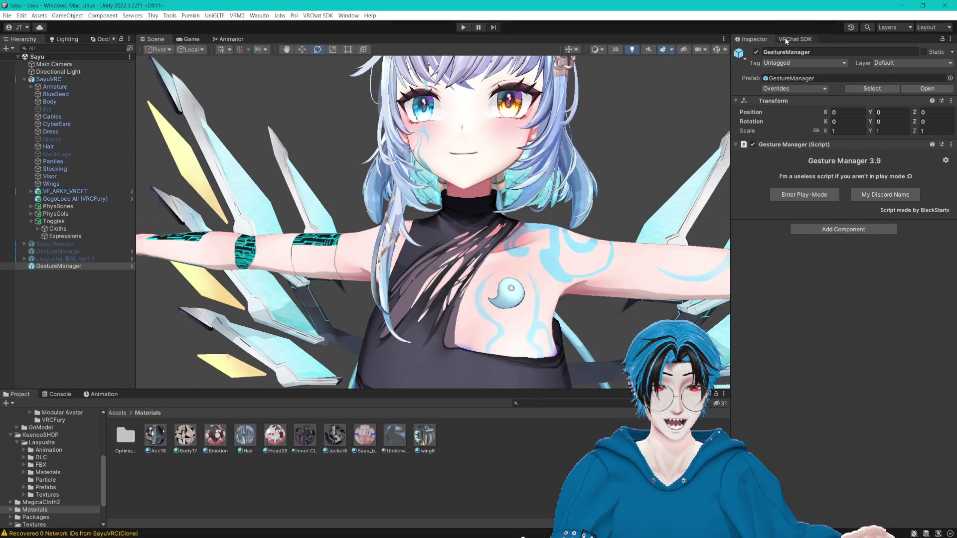
# - Open the VRChat avatar builder and auto-fix the mipmap texture alert
pyautogui.click(786, 39)
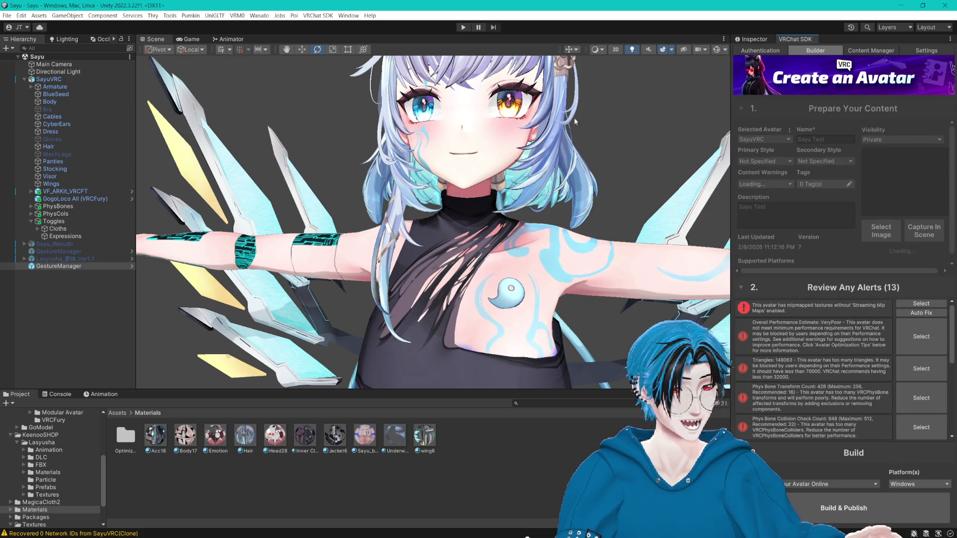
pyautogui.moveTo(535, 119); pyautogui.dragTo(515, 150)
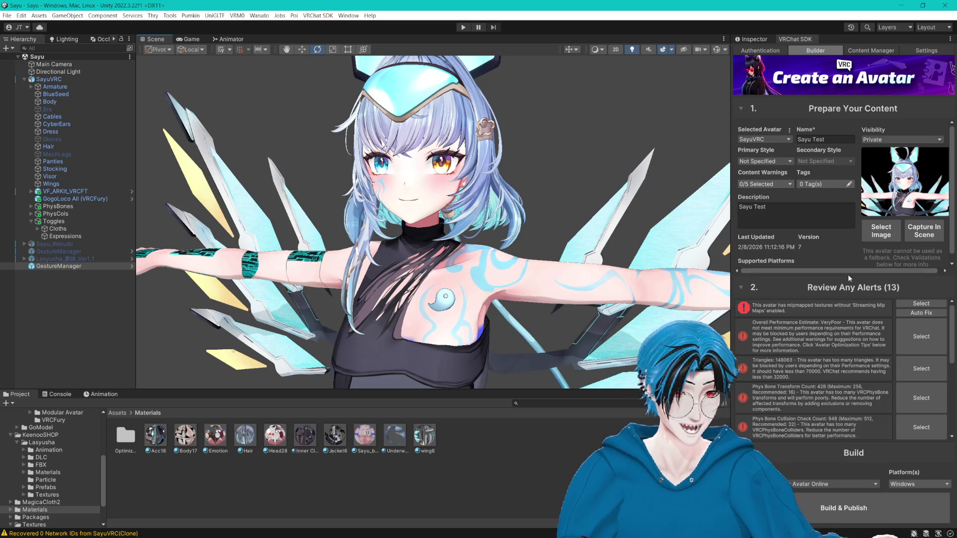
pyautogui.click(904, 316)
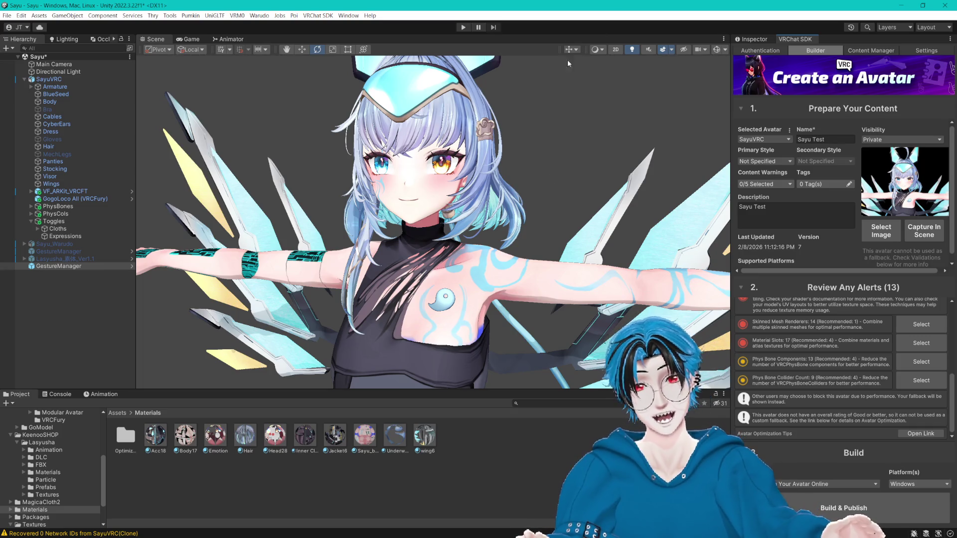
pyautogui.scroll(3, 543, 137)
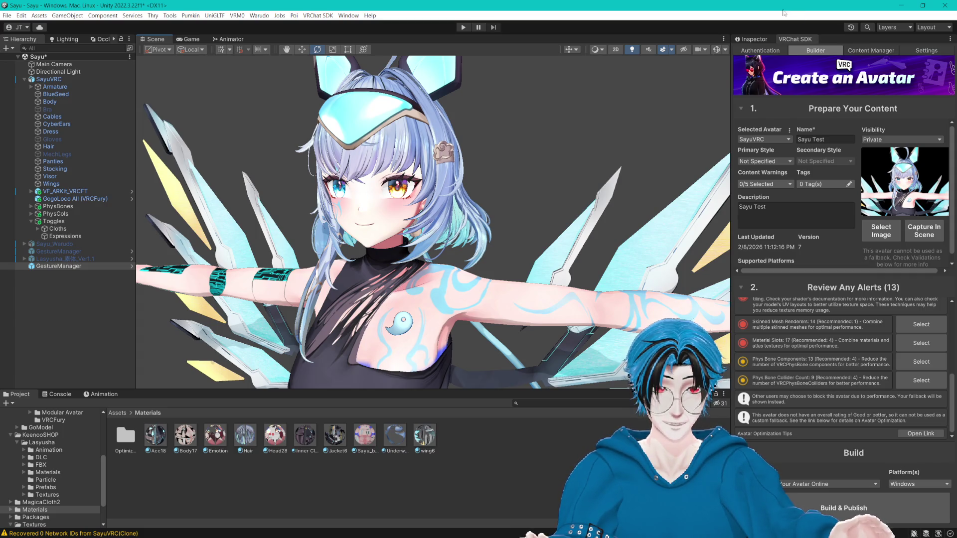
pyautogui.moveTo(614, 130); pyautogui.dragTo(612, 126)
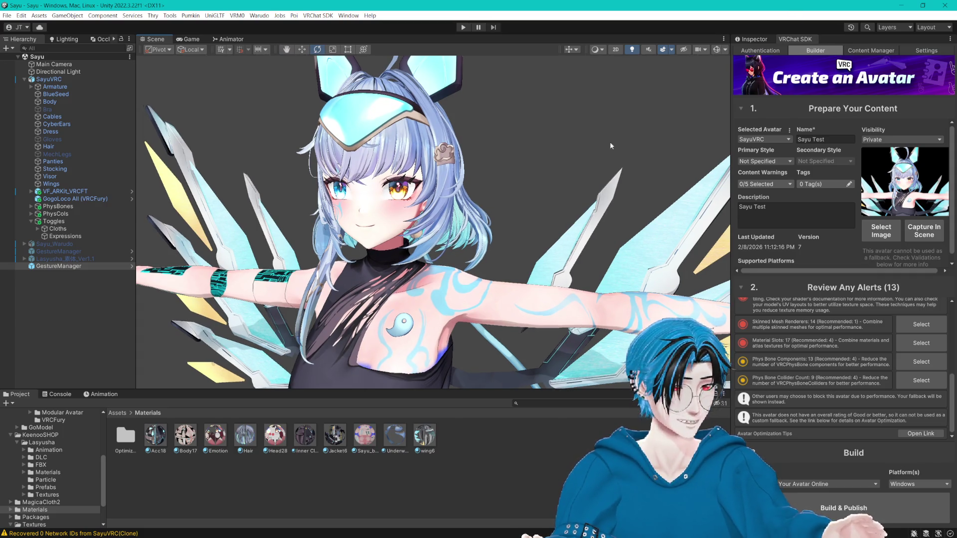
# - Check the logged-in account details, then return to the builder with SayuVRC selected
pyautogui.scroll(-5, 609, 141)
pyautogui.scroll(4, 594, 157)
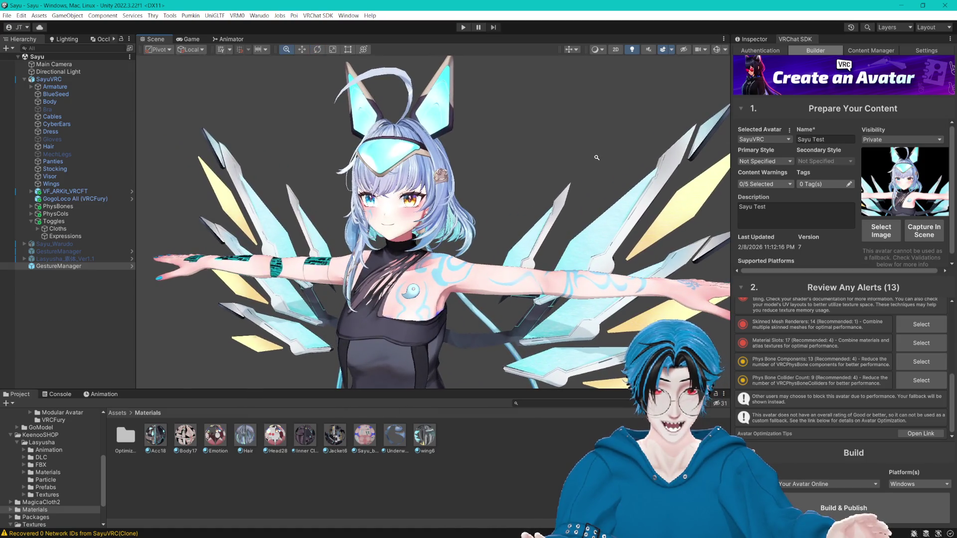
pyautogui.scroll(2, 595, 157)
pyautogui.scroll(5, 803, 361)
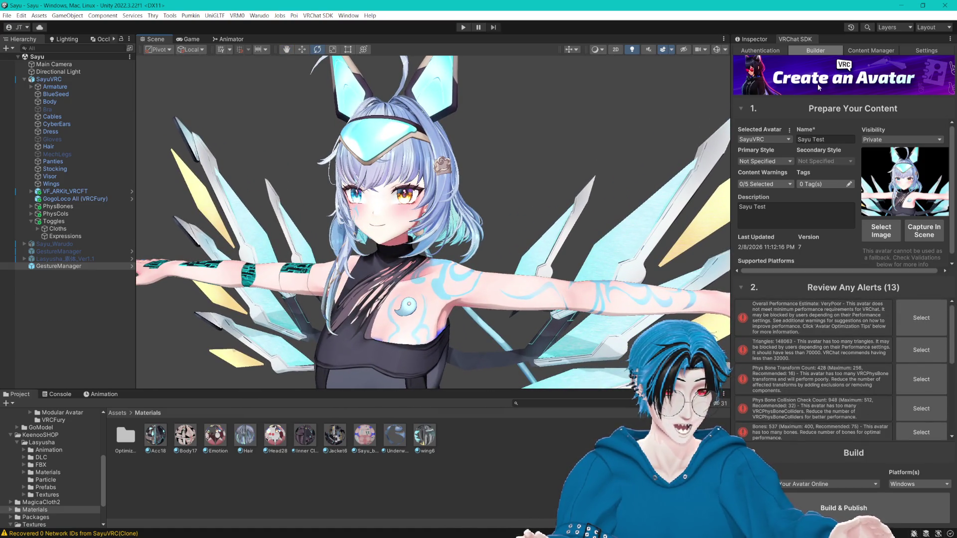
pyautogui.click(769, 52)
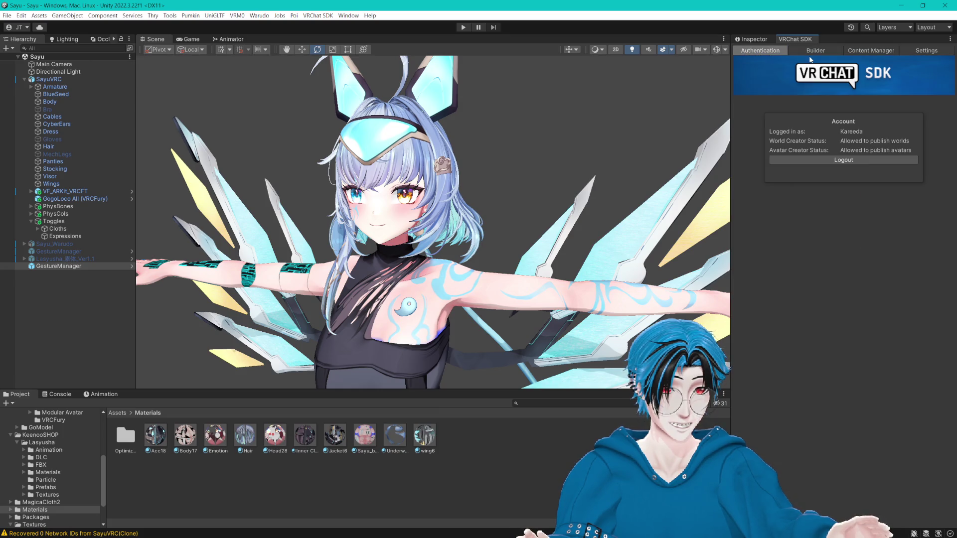
pyautogui.click(817, 52)
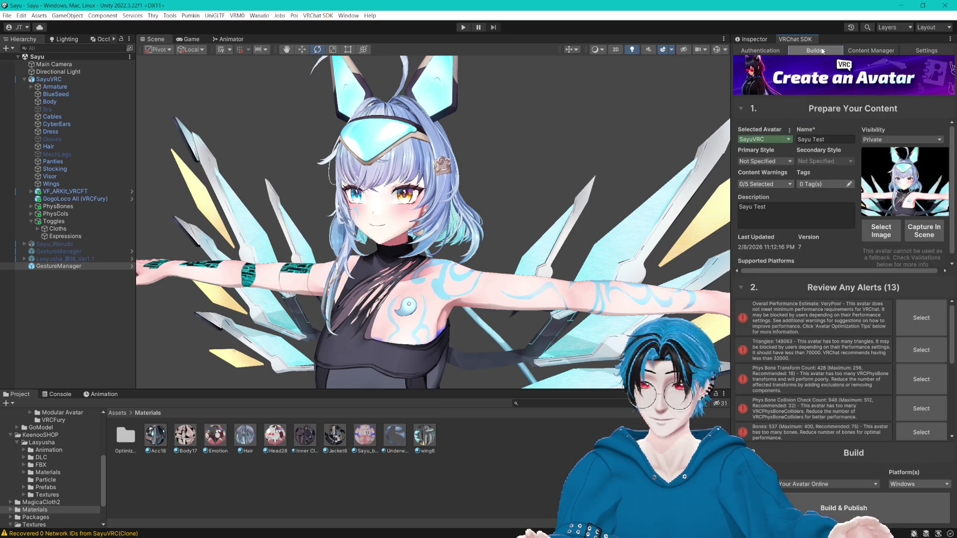
pyautogui.click(64, 81)
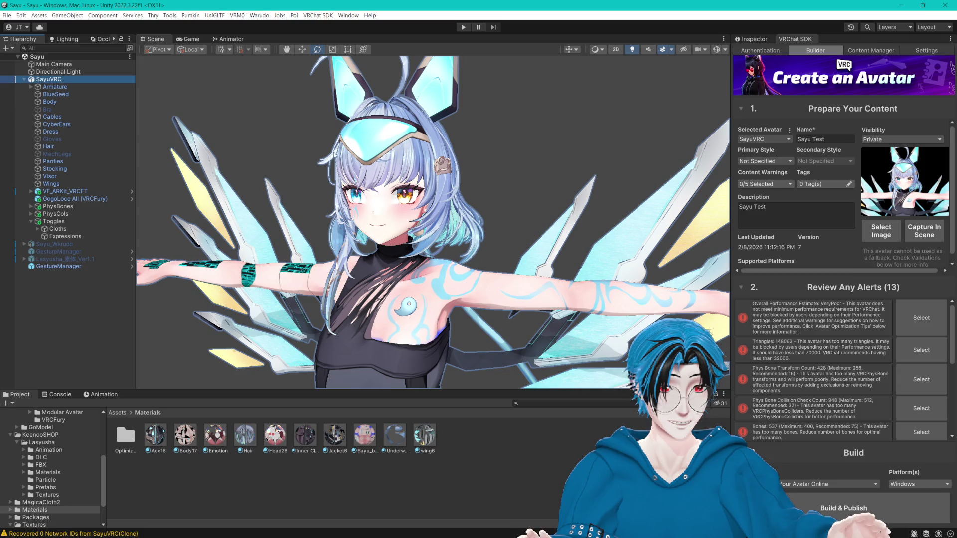
# - Capture a new in-scene thumbnail with Fill Background enabled and save the changes to upload
pyautogui.click(932, 236)
pyautogui.click(813, 179)
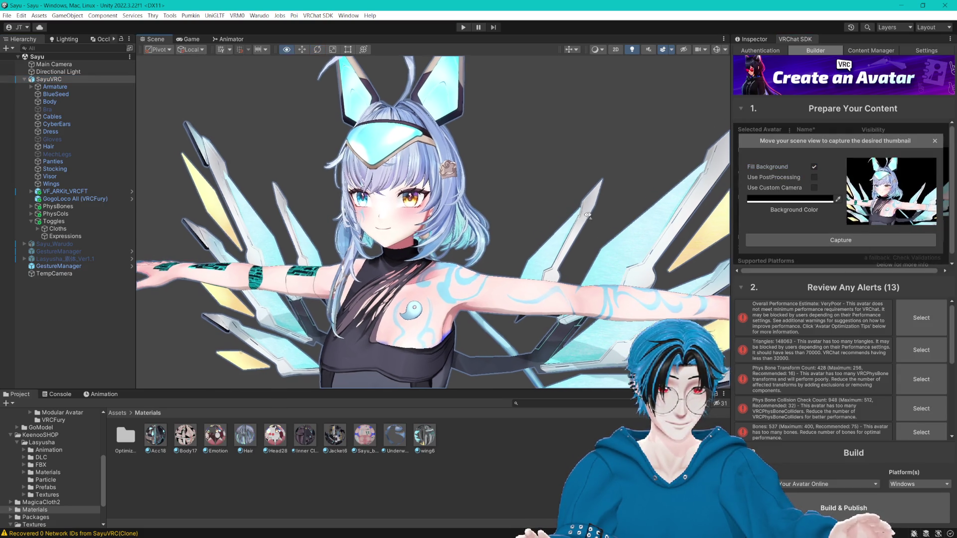
pyautogui.scroll(-3, 588, 214)
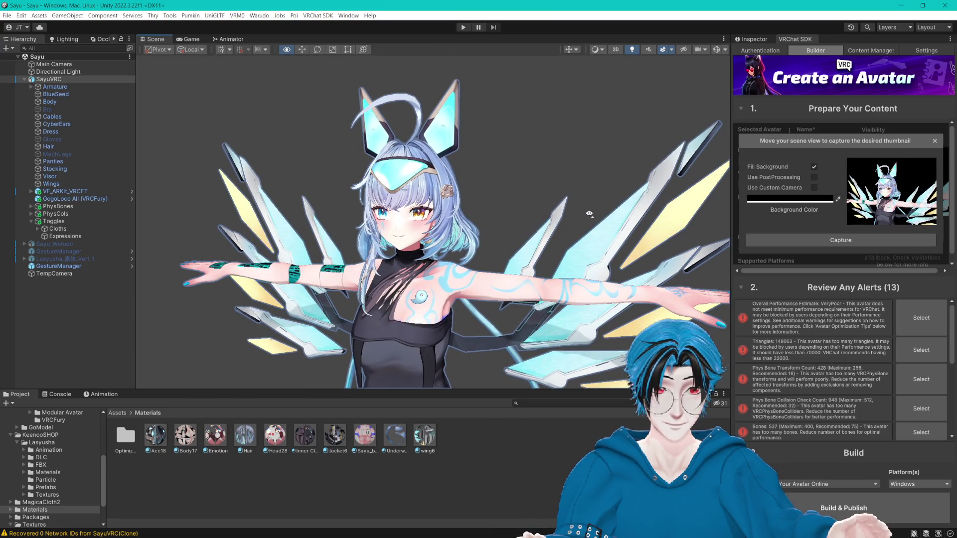
pyautogui.click(827, 240)
pyautogui.click(793, 111)
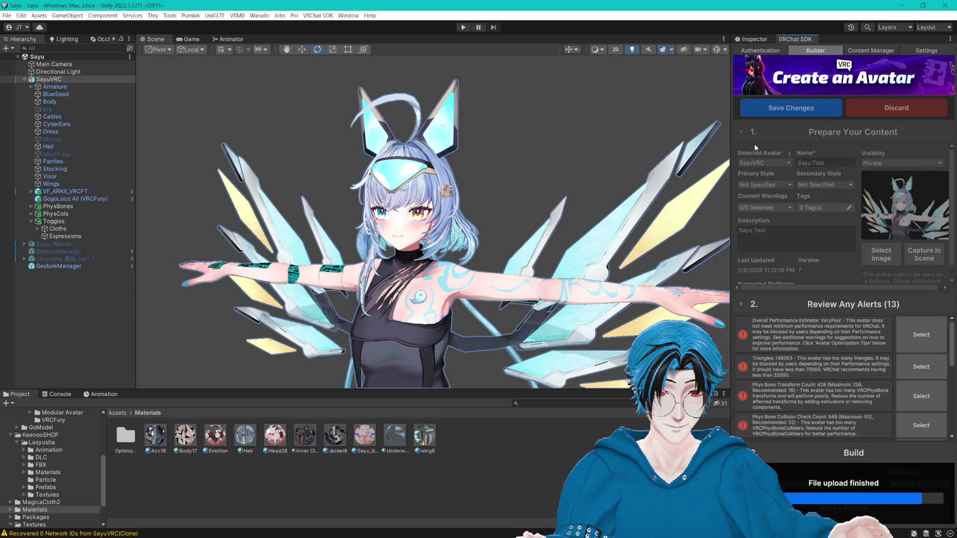
# - Select the GestureManager object and enter play mode from its Inspector settings
pyautogui.scroll(-5, 826, 367)
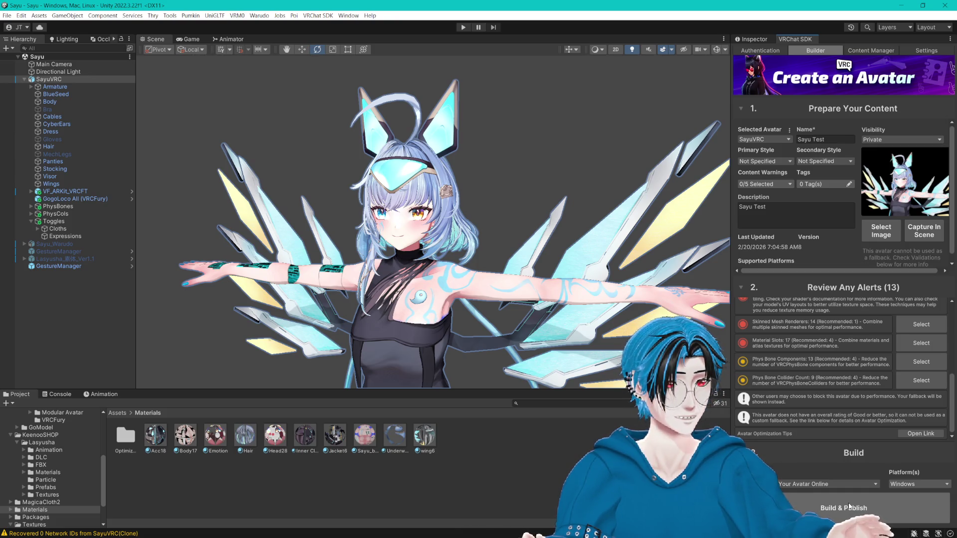
pyautogui.scroll(3, 497, 259)
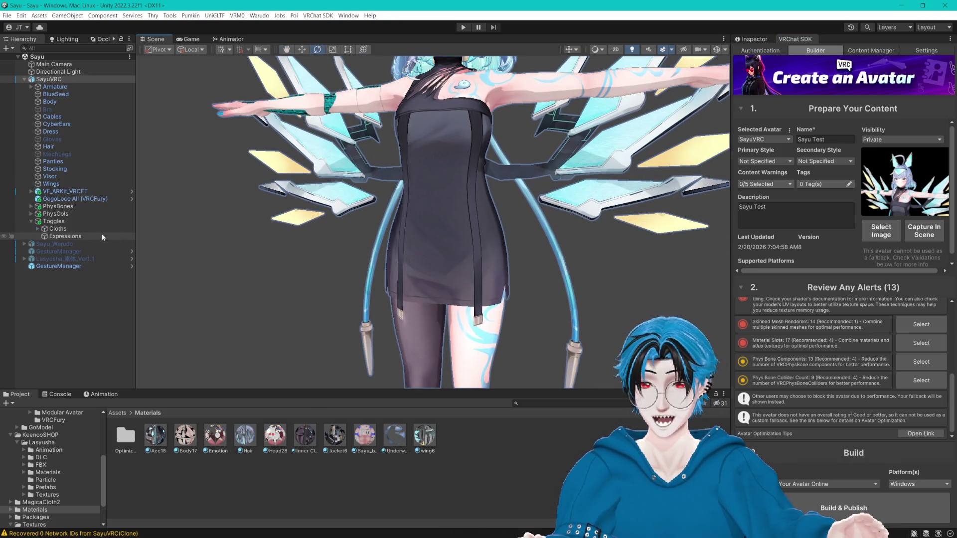
pyautogui.click(59, 266)
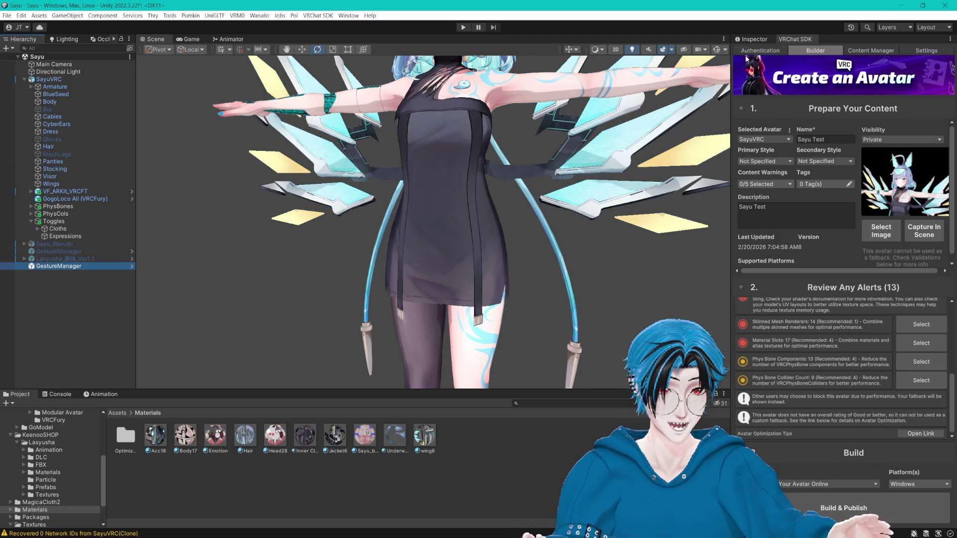
pyautogui.click(748, 40)
pyautogui.click(804, 197)
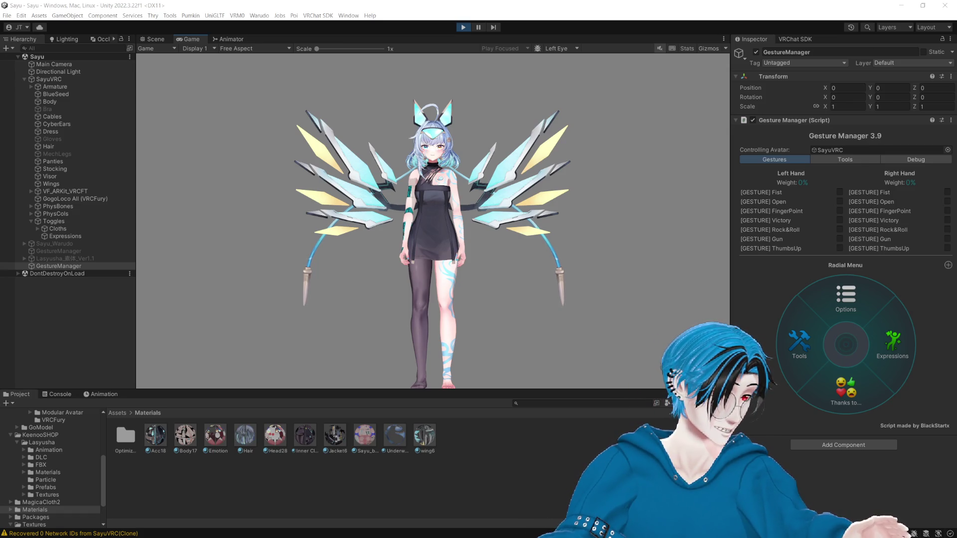
# - Open Expressions > Cloth and repeatedly toggle the Stocking and MechLegs on and off
pyautogui.click(595, 12)
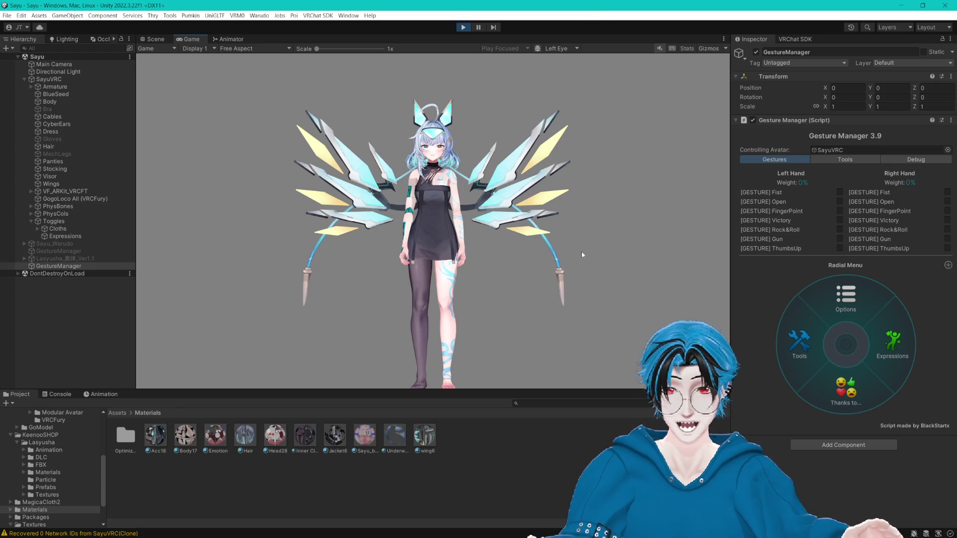
pyautogui.click(877, 351)
pyautogui.click(820, 373)
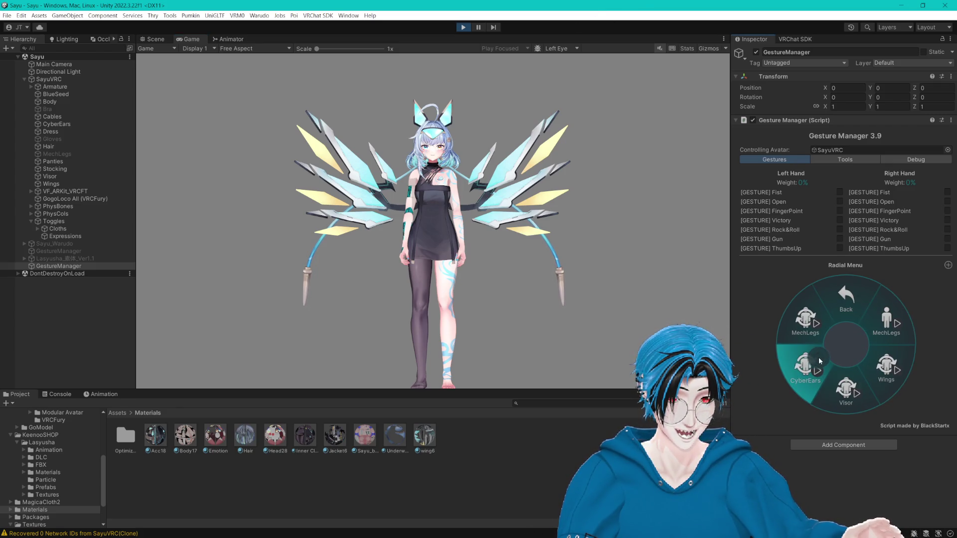
pyautogui.click(820, 322)
pyautogui.click(820, 322)
pyautogui.click(892, 322)
pyautogui.click(892, 322)
pyautogui.click(892, 322)
pyautogui.click(817, 324)
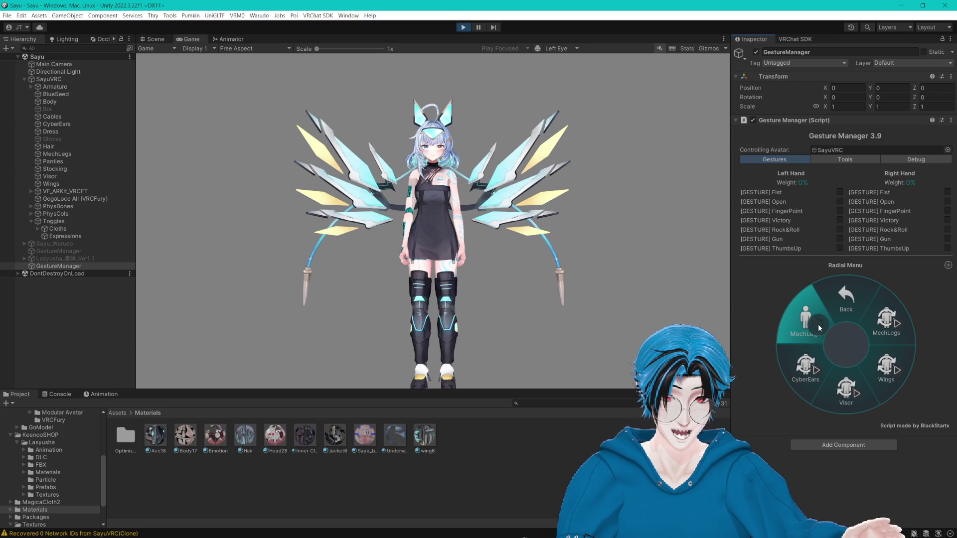
pyautogui.click(818, 324)
pyautogui.click(904, 324)
pyautogui.click(904, 324)
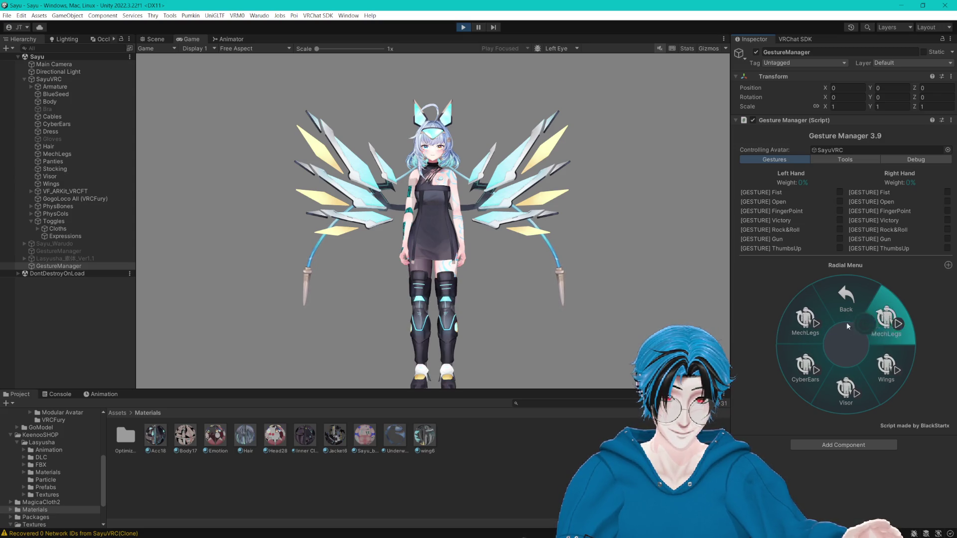
pyautogui.click(823, 320)
pyautogui.click(823, 320)
pyautogui.click(823, 321)
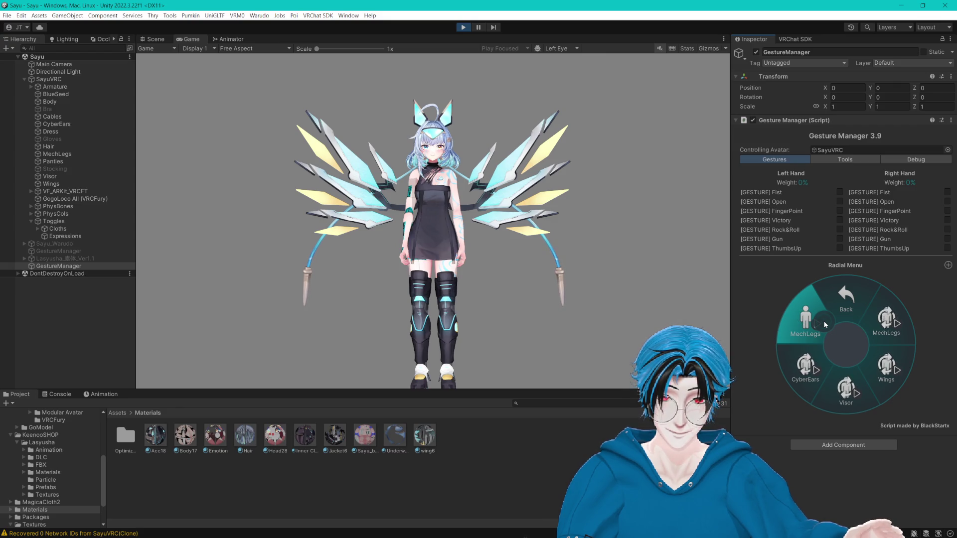
pyautogui.click(823, 321)
# - Hide the CyberEars, Visor, Wings, MechLegs and Stocking, then exit play mode
pyautogui.click(810, 358)
pyautogui.click(862, 377)
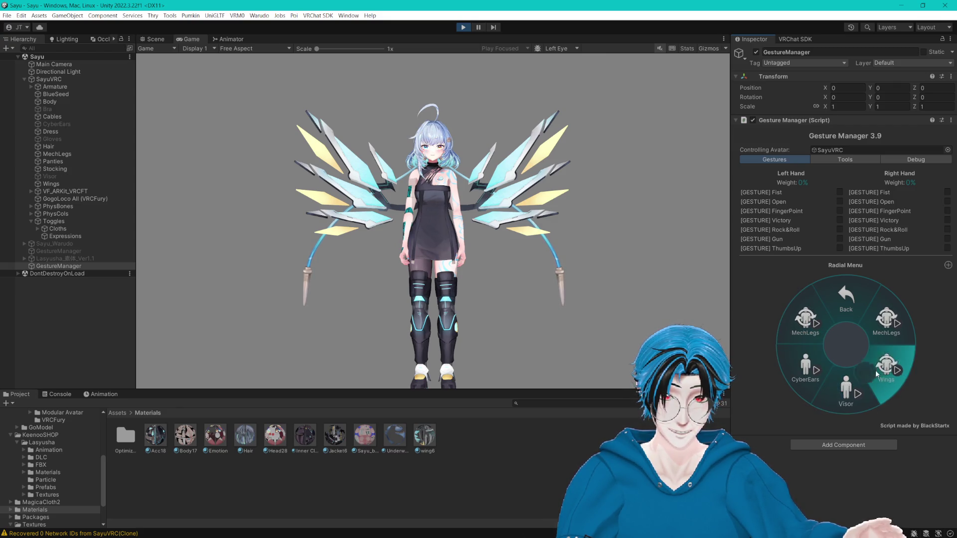
pyautogui.click(890, 367)
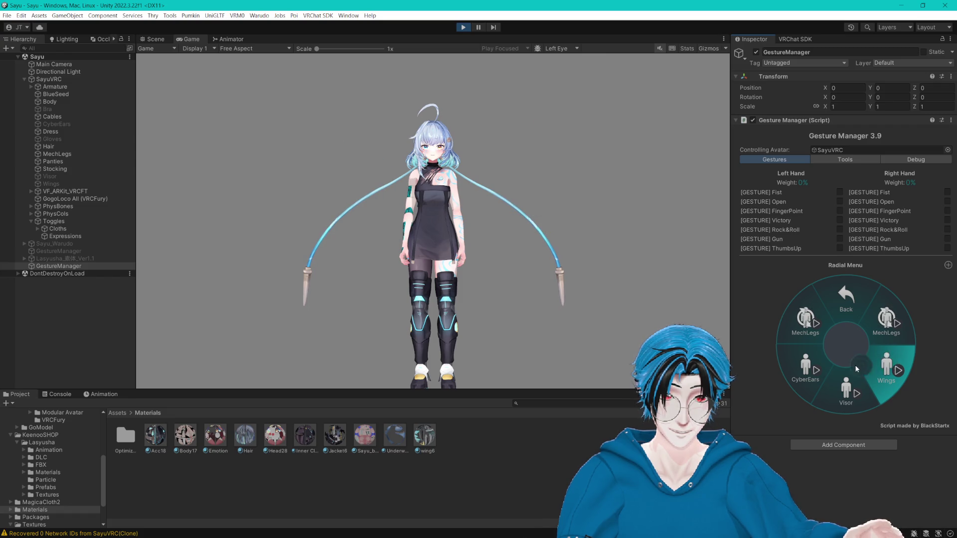
pyautogui.click(881, 321)
pyautogui.click(818, 328)
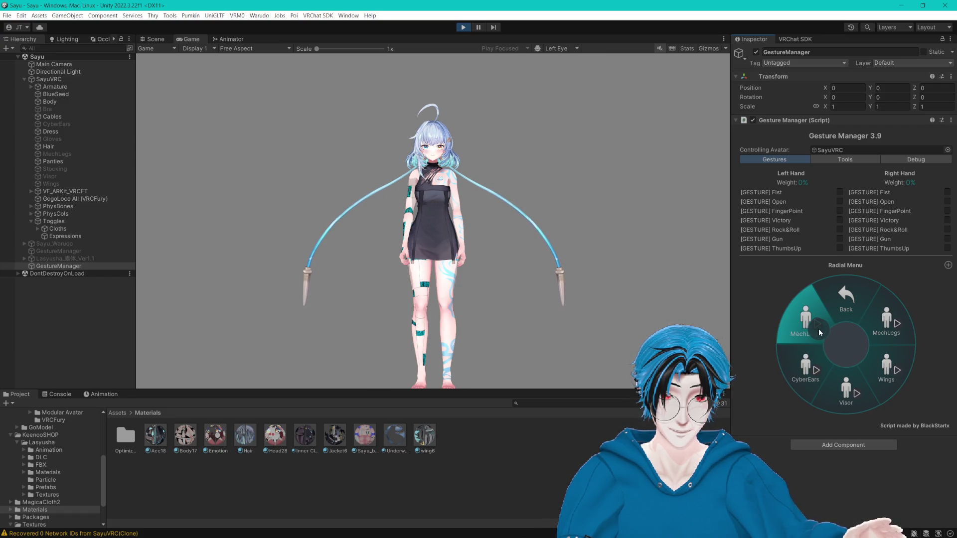
pyautogui.click(464, 29)
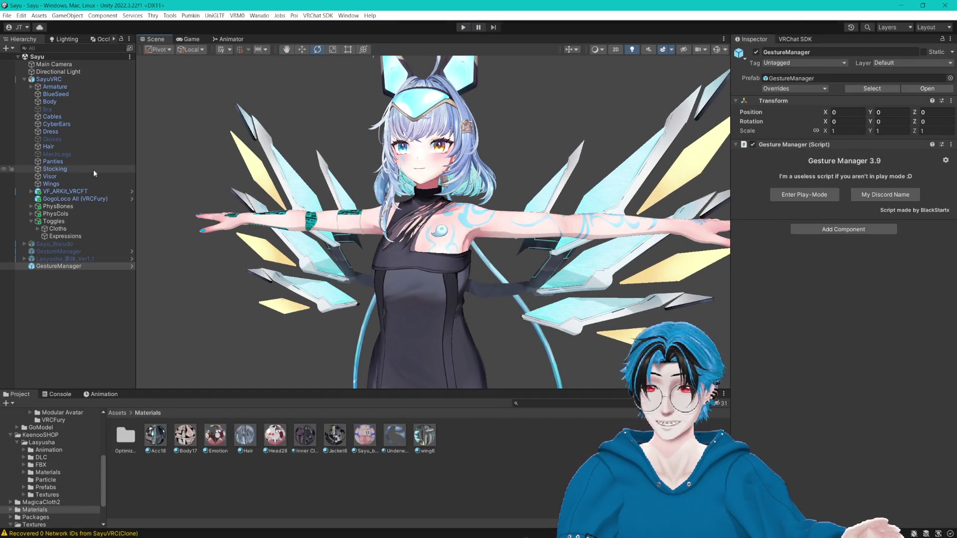
# - Expand the Cloths group and inspect the MechLegs, Wings, Visor, Ears and Stockings toggles
pyautogui.click(65, 236)
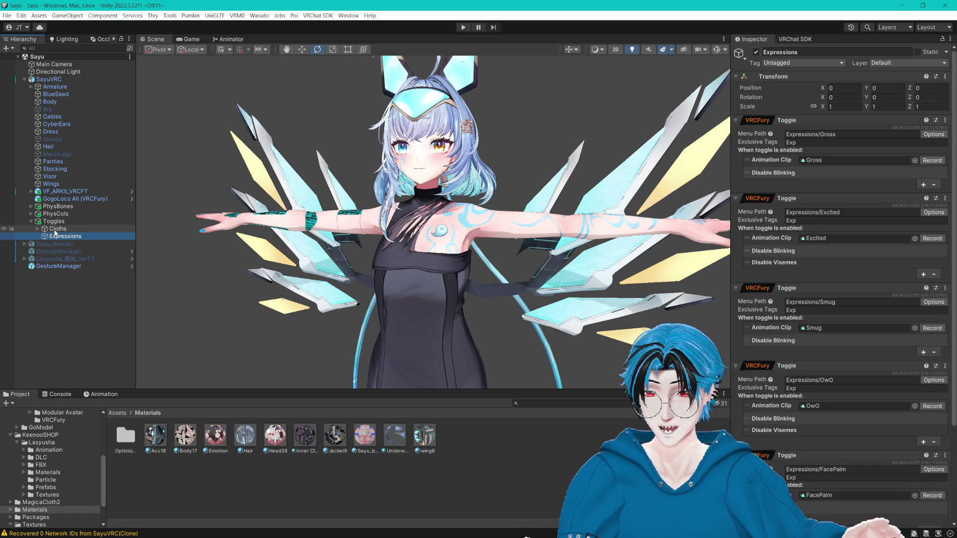
pyautogui.click(52, 230)
pyautogui.click(37, 229)
pyautogui.click(65, 237)
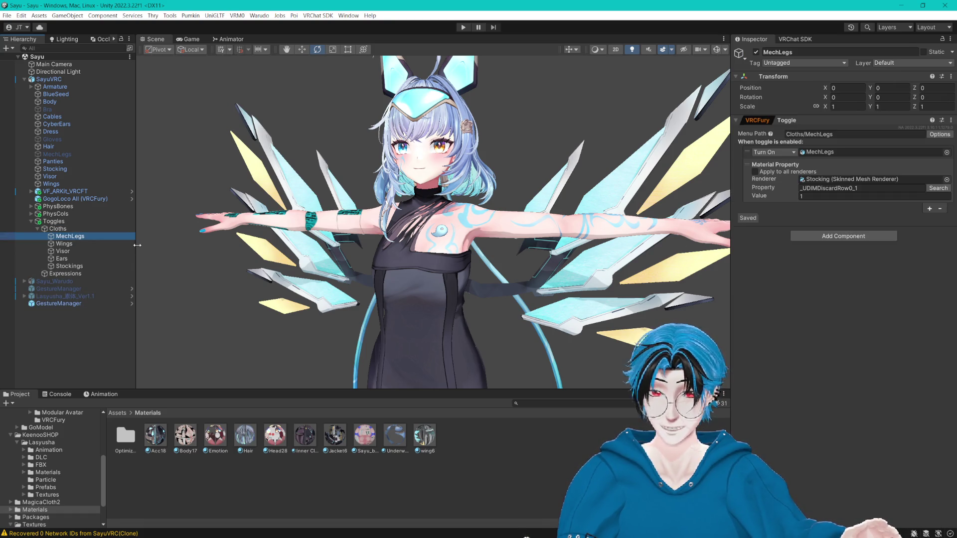
pyautogui.click(128, 244)
pyautogui.click(97, 250)
pyautogui.click(75, 260)
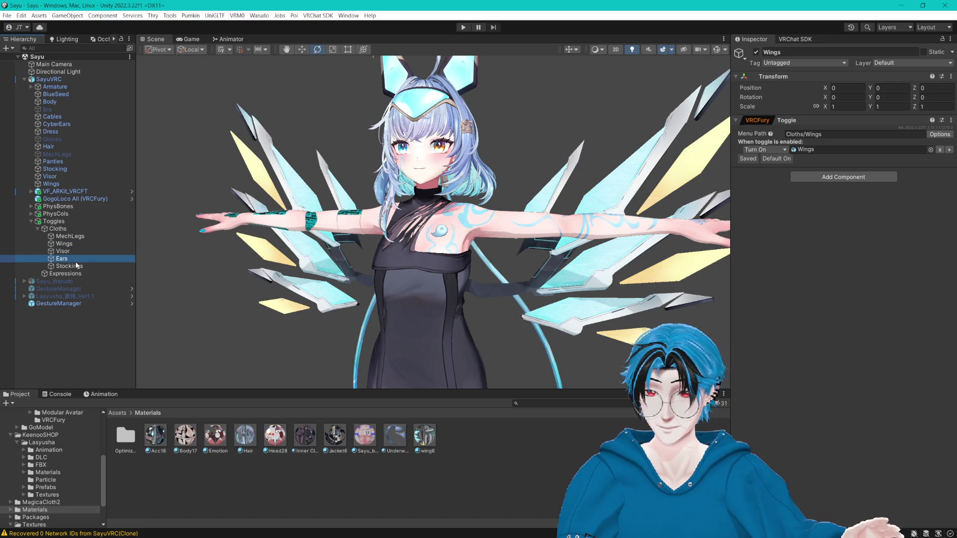
pyautogui.click(91, 265)
# - Fix the Stockings toggle's menu path, move it to the top of Cloths, and save the scene
pyautogui.click(839, 133)
pyautogui.press('BackSpace')
pyautogui.press('BackSpace')
pyautogui.press('BackSpace')
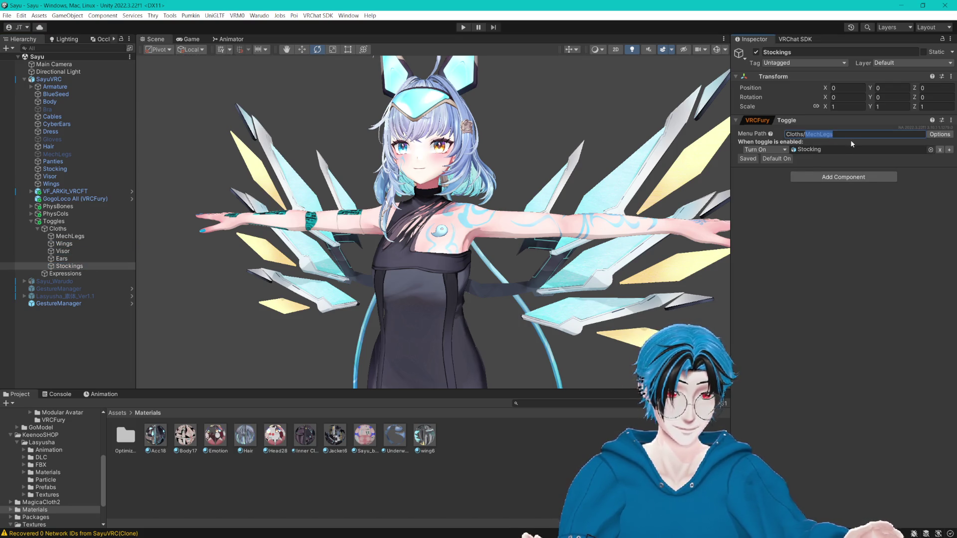
pyautogui.write('Stock')
pyautogui.press('BackSpace')
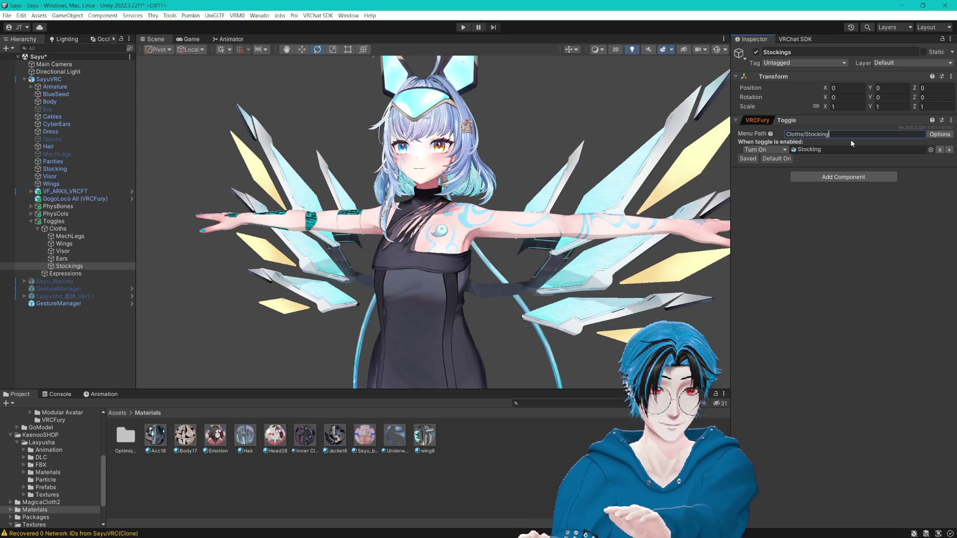
pyautogui.write('s')
pyautogui.moveTo(89, 265); pyautogui.dragTo(70, 234)
pyautogui.click(69, 243)
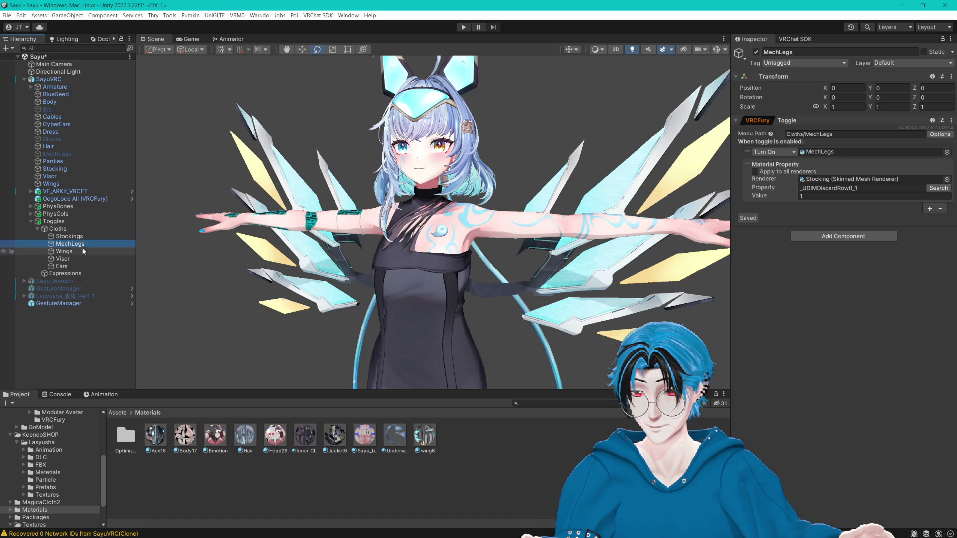
pyautogui.click(68, 251)
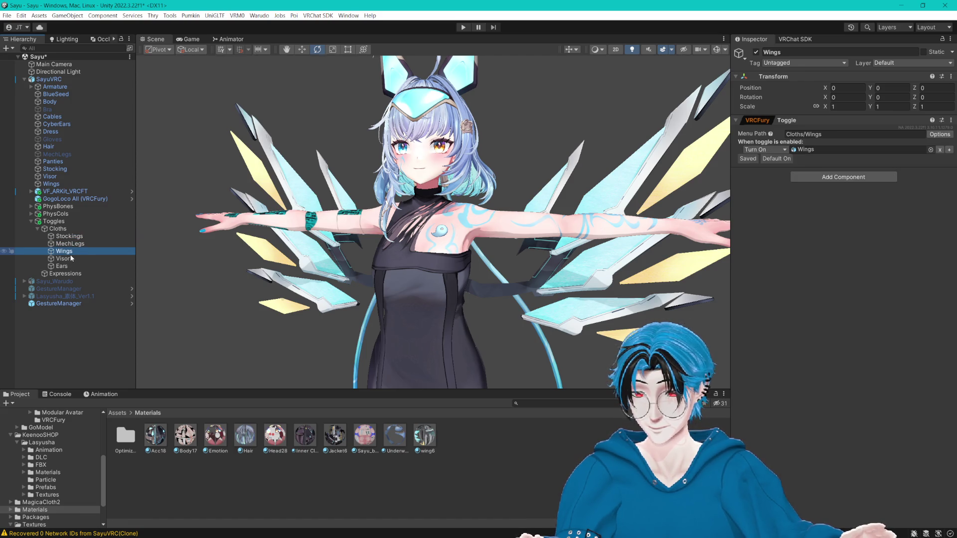
pyautogui.hotkey('ctrl', 's')
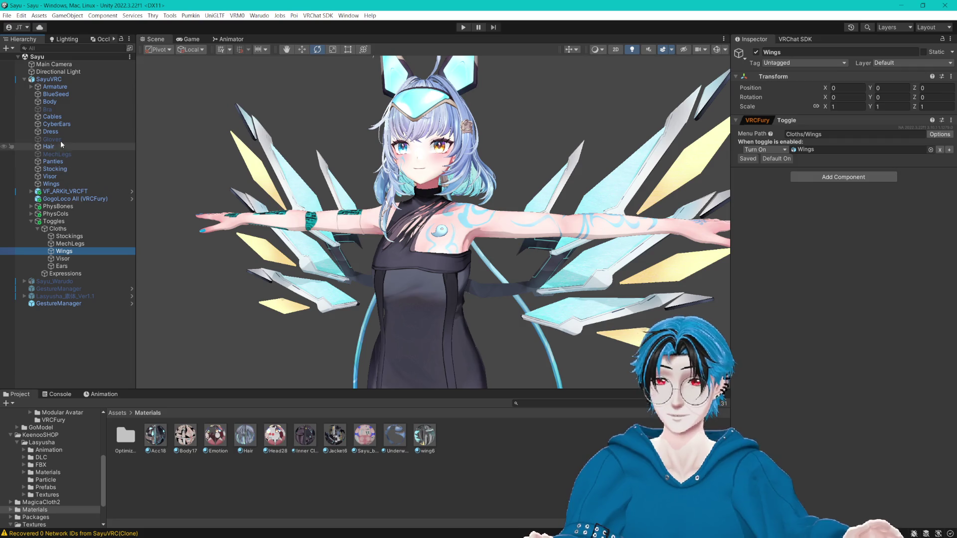
# - Orbit around the avatar and collapse the Toggles object in the Hierarchy
pyautogui.moveTo(528, 214)
pyautogui.mouseDown()
pyautogui.moveTo(508, 216)
pyautogui.moveTo(568, 214)
pyautogui.moveTo(524, 220)
pyautogui.moveTo(537, 242)
pyautogui.mouseUp()
pyautogui.scroll(2, 545, 243)
pyautogui.click(31, 221)
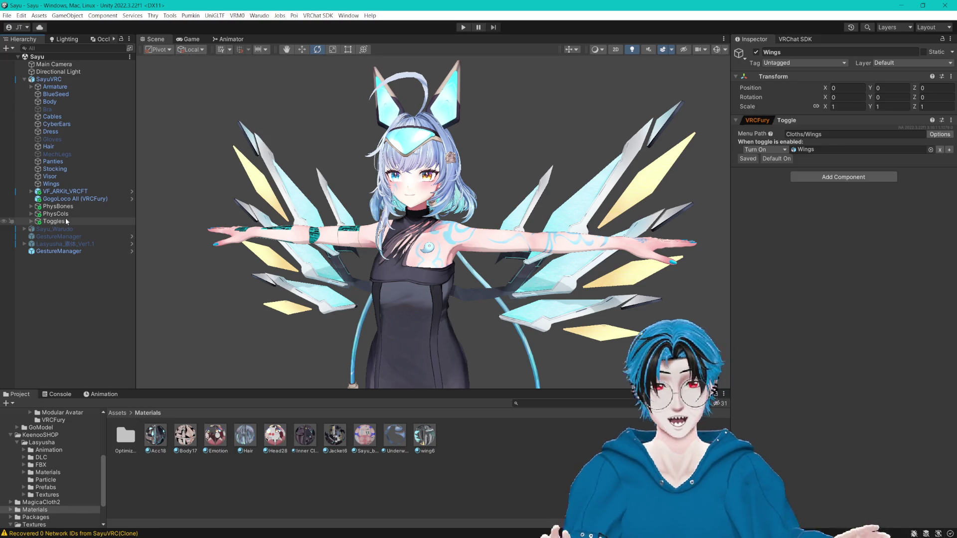
# - From the VRChat SDK Builder, Build & Publish Sayu Test and accept the copyright agreement
pyautogui.click(784, 39)
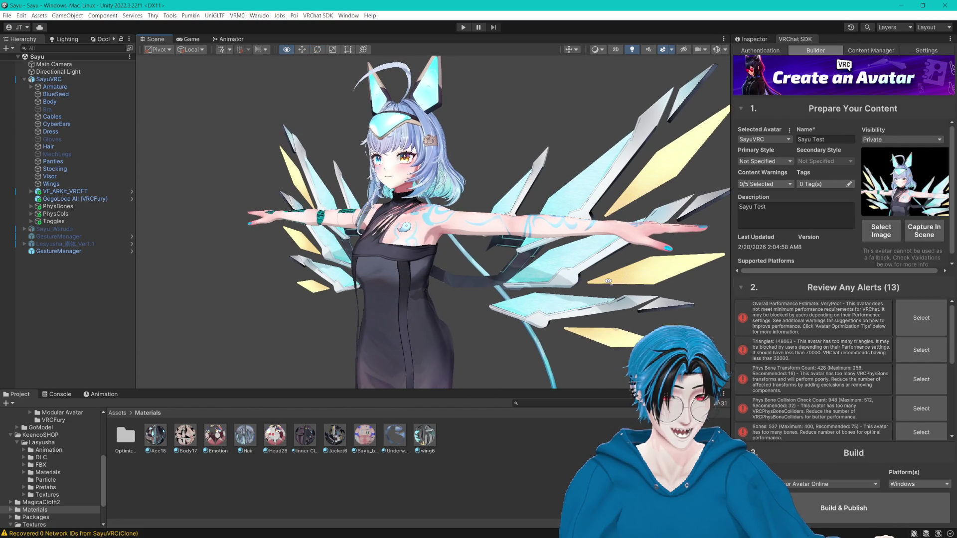
pyautogui.scroll(-3, 860, 429)
pyautogui.scroll(-2, 867, 401)
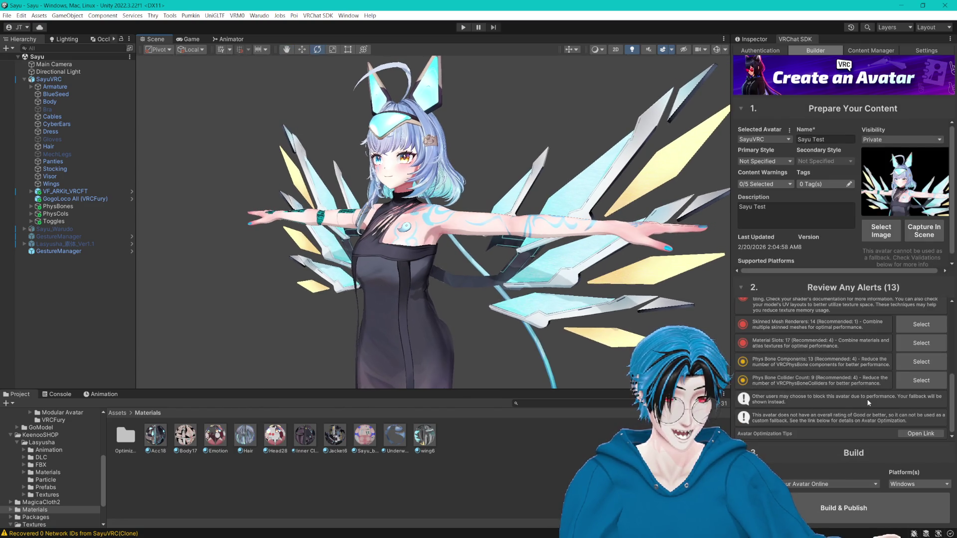
pyautogui.click(844, 508)
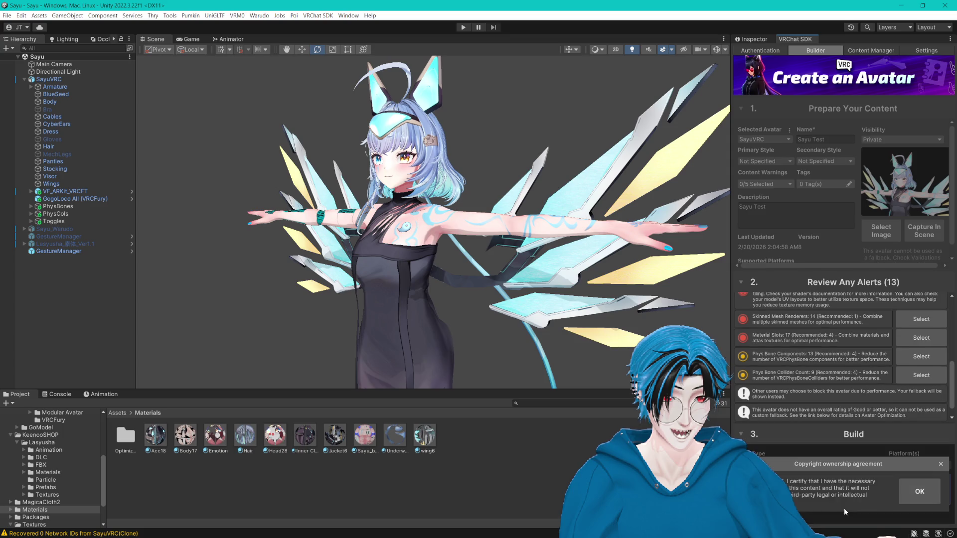
pyautogui.click(926, 492)
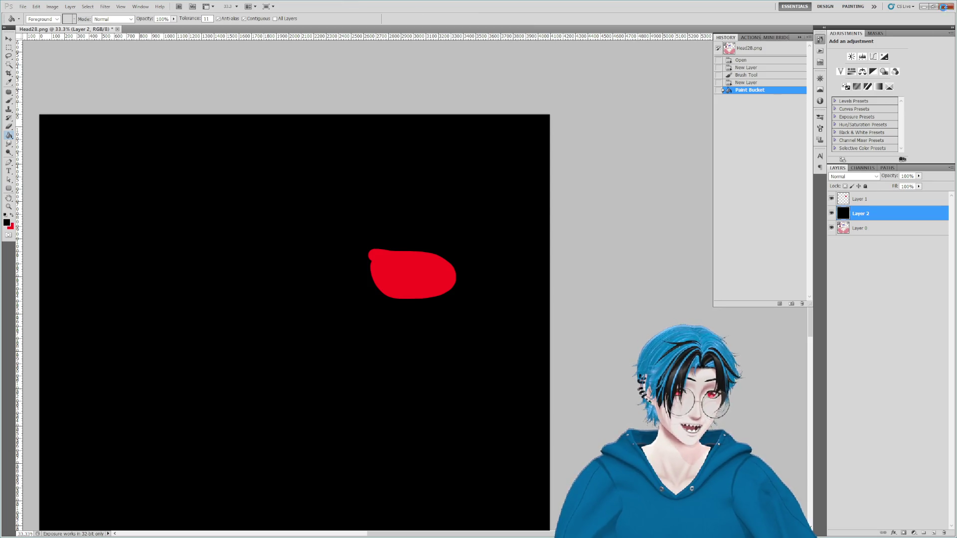
# - Close Photoshop and choose No to discard the changes to Head28.png
pyautogui.click(943, 7)
pyautogui.click(475, 201)
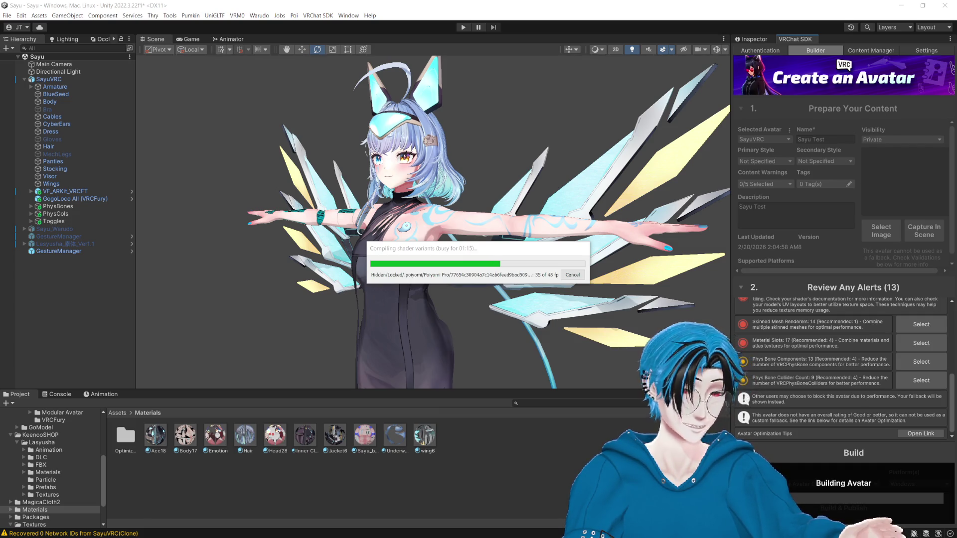
pyautogui.moveTo(484, 253)
pyautogui.mouseDown()
pyautogui.moveTo(513, 169)
pyautogui.moveTo(287, 95)
pyautogui.moveTo(256, 73)
pyautogui.mouseUp()
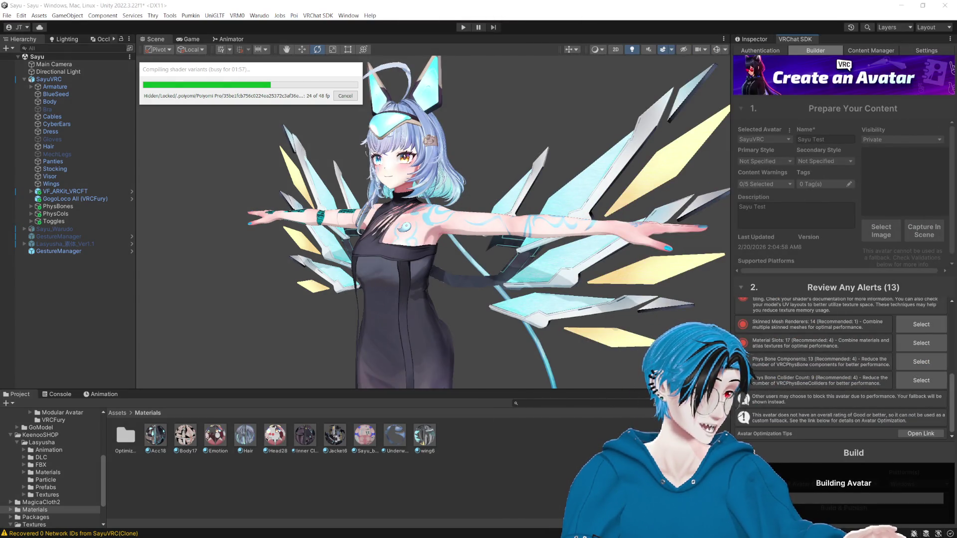
pyautogui.moveTo(268, 74); pyautogui.dragTo(441, 110)
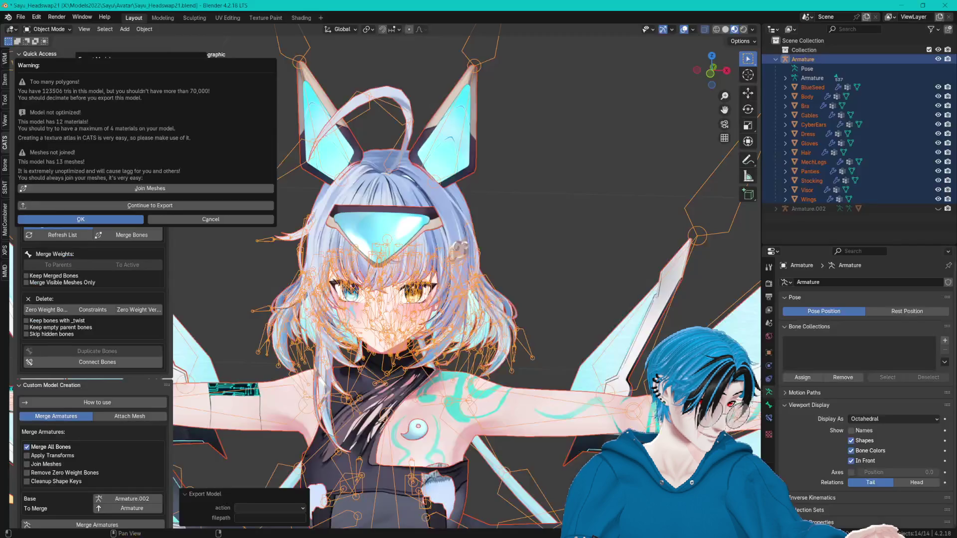
# - Close the CATS export warning with Esc and save Sayu_Headswap21.blend with Ctrl+S
pyautogui.press('Escape')
pyautogui.scroll(-3, 553, 149)
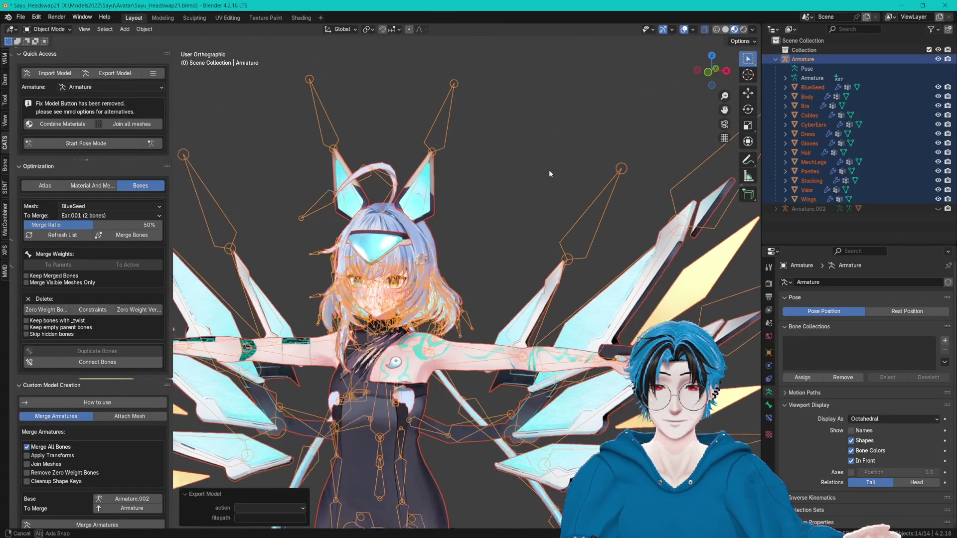
pyautogui.hotkey('ctrl', 's')
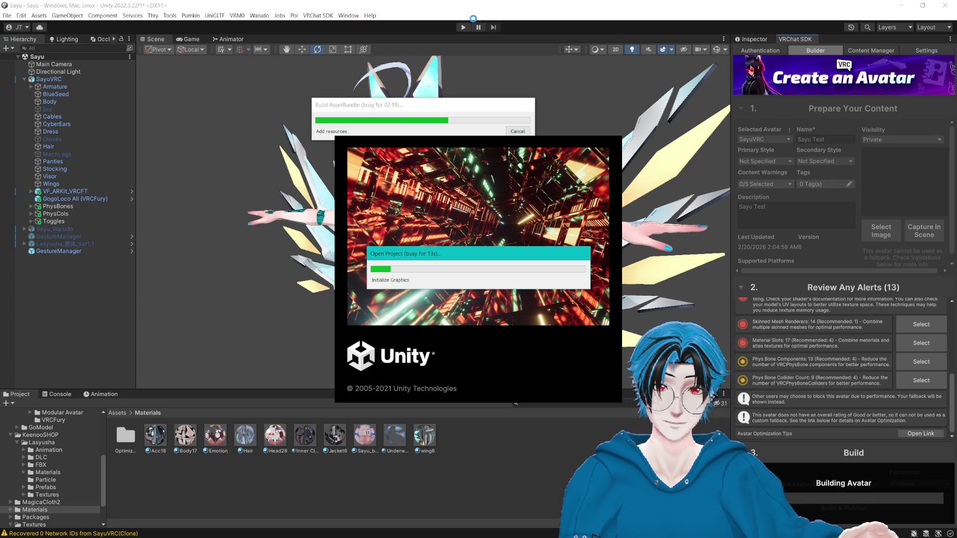
# - Move the Open Project progress window aside while the Sayu Test avatar builds and uploads
pyautogui.moveTo(495, 263)
pyautogui.mouseDown()
pyautogui.moveTo(615, 224)
pyautogui.moveTo(713, 97)
pyautogui.mouseUp()
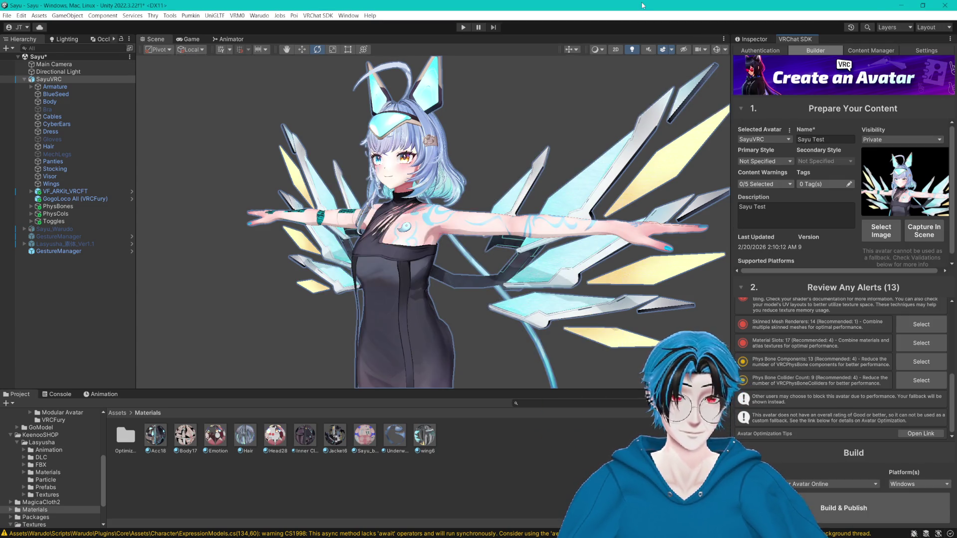
# - Inspect the avatar from two angles, save the Sayu scene, then deselect the armature in Blender
pyautogui.moveTo(588, 200); pyautogui.dragTo(632, 216)
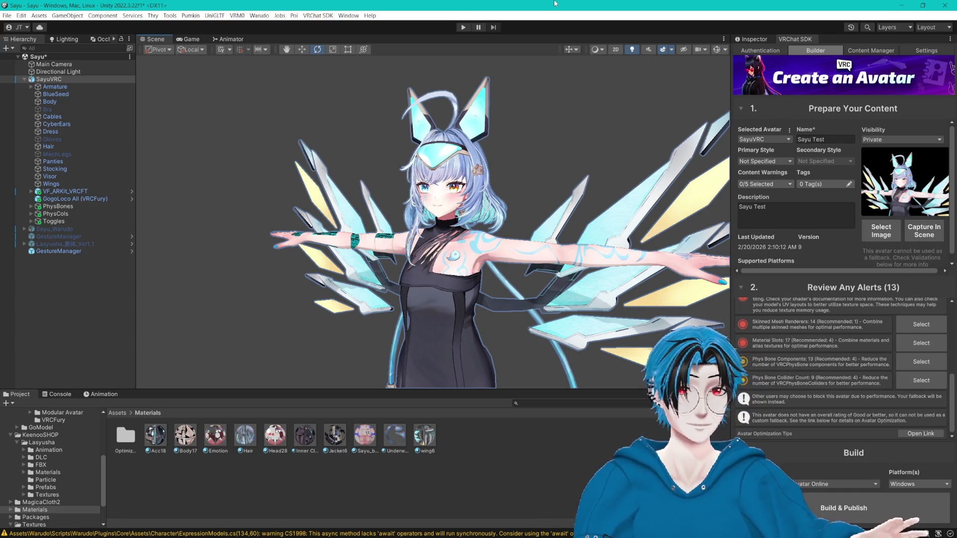
pyautogui.moveTo(598, 179)
pyautogui.mouseDown()
pyautogui.moveTo(583, 177)
pyautogui.moveTo(595, 192)
pyautogui.mouseUp()
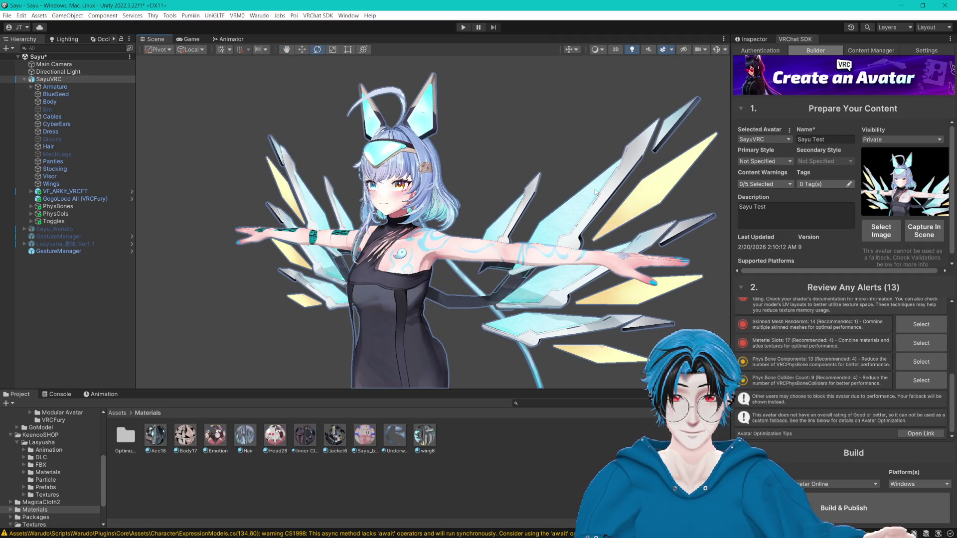
pyautogui.hotkey('ctrl', 's')
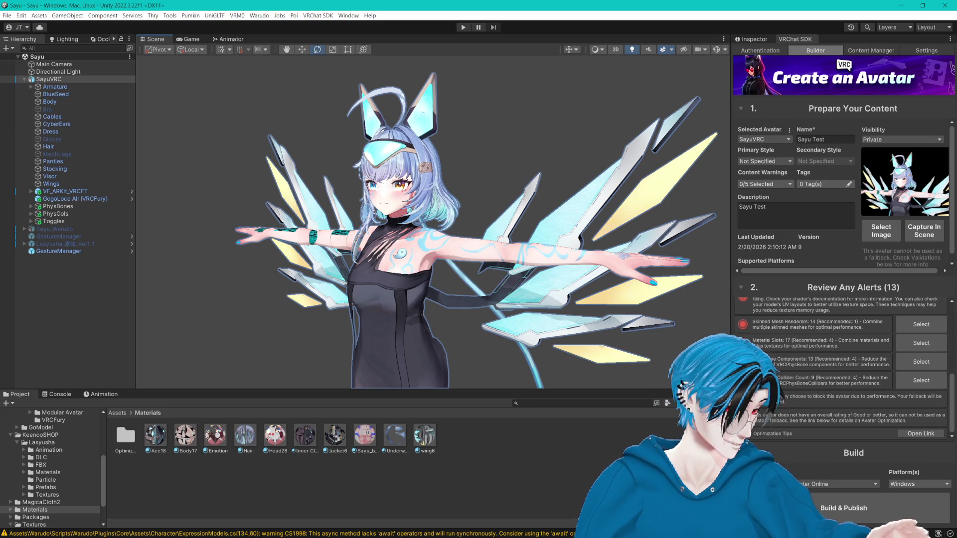
pyautogui.hotkey('alt', 'Tab')
pyautogui.click(551, 131)
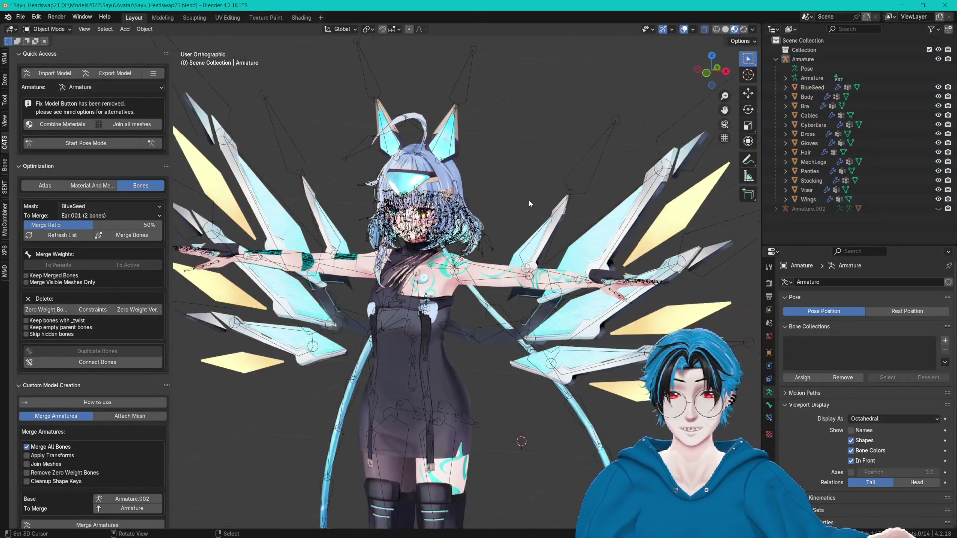
# - Hide the avatar armature and Bra, then show Armature.002 and its Jacket and select the Jacket
pyautogui.click(938, 59)
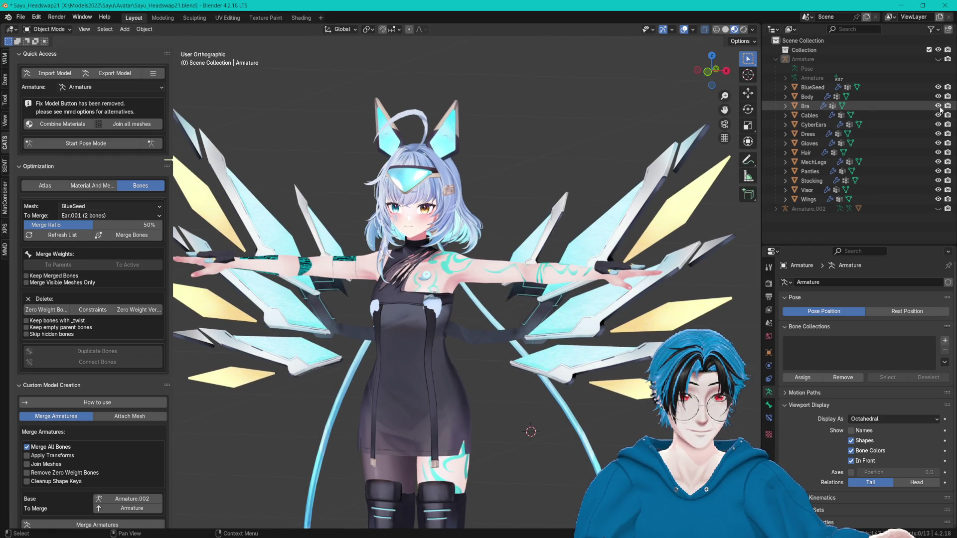
pyautogui.click(938, 105)
pyautogui.keyDown('shift'); pyautogui.scroll(-5, 553, 397); pyautogui.keyUp('shift')
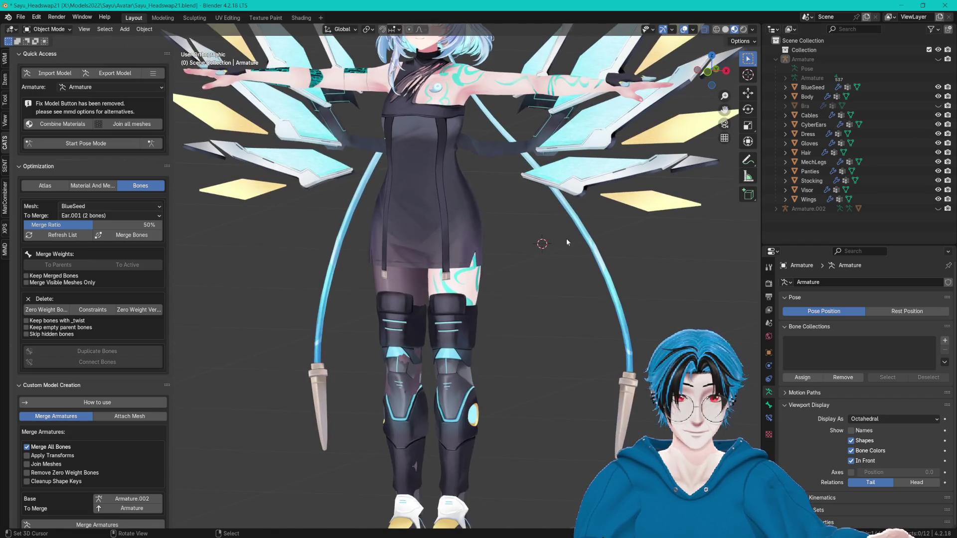
pyautogui.click(938, 209)
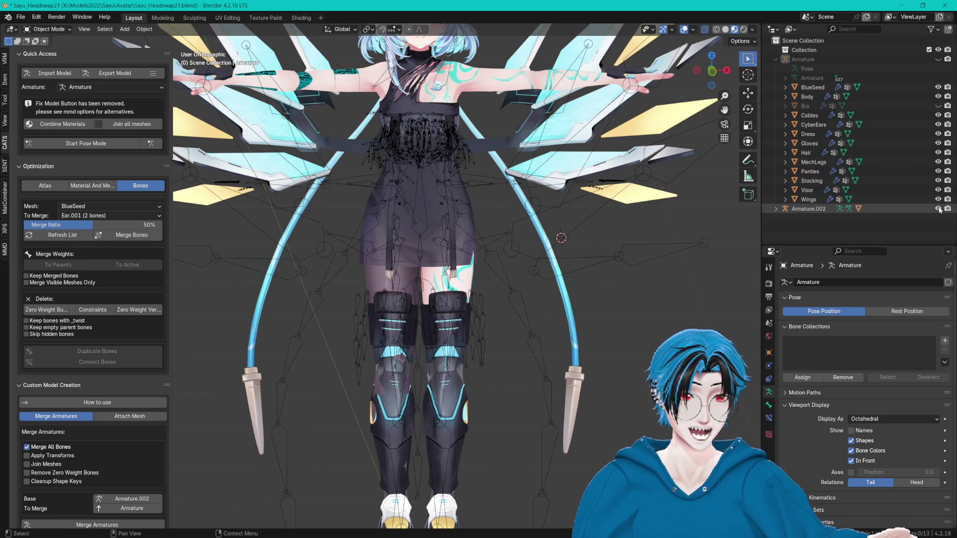
pyautogui.click(774, 208)
pyautogui.scroll(-1, 807, 225)
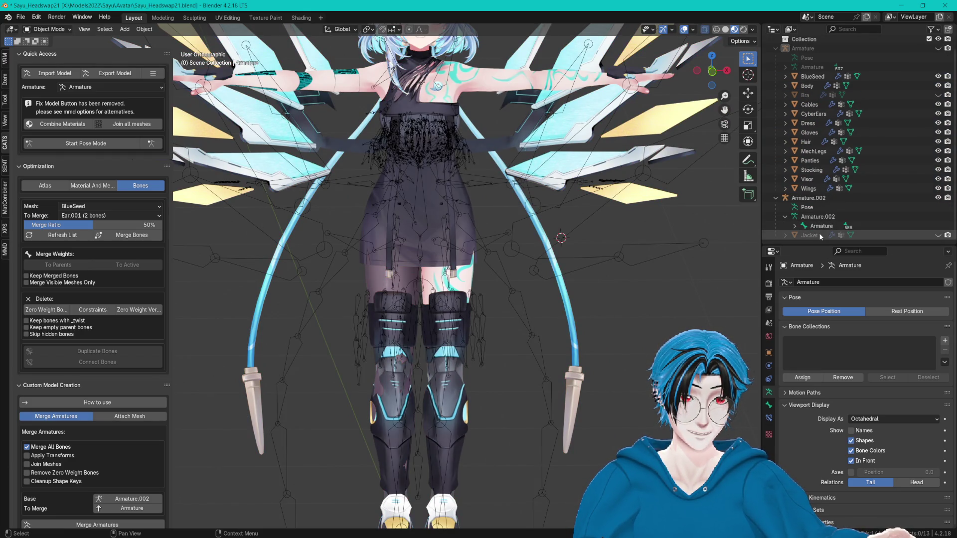
pyautogui.click(938, 235)
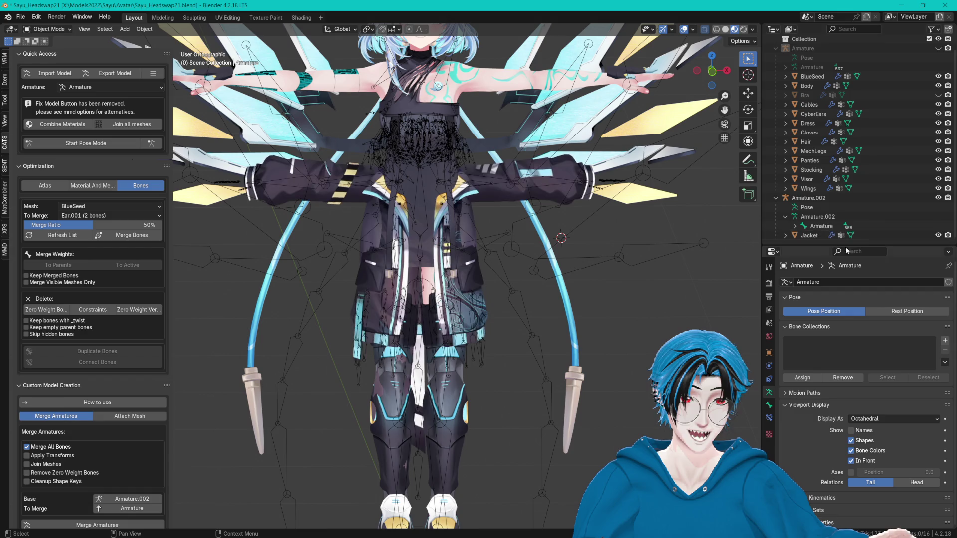
pyautogui.moveTo(823, 246); pyautogui.dragTo(817, 305)
pyautogui.click(808, 246)
pyautogui.scroll(2, 608, 327)
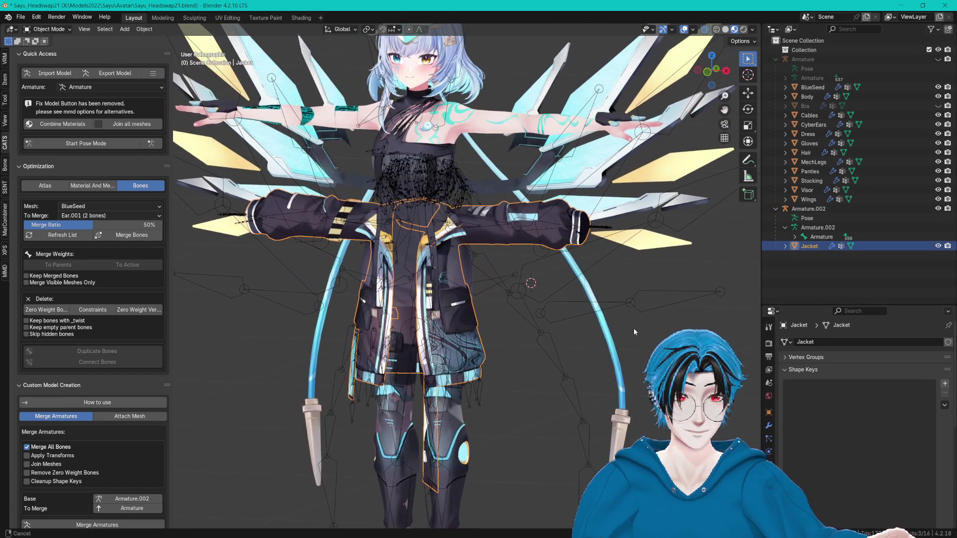
# - Hide the avatar meshes from BlueSeed to Wings and the Armature.002 bones to view the jacket alone
pyautogui.moveTo(608, 327); pyautogui.dragTo(611, 307)
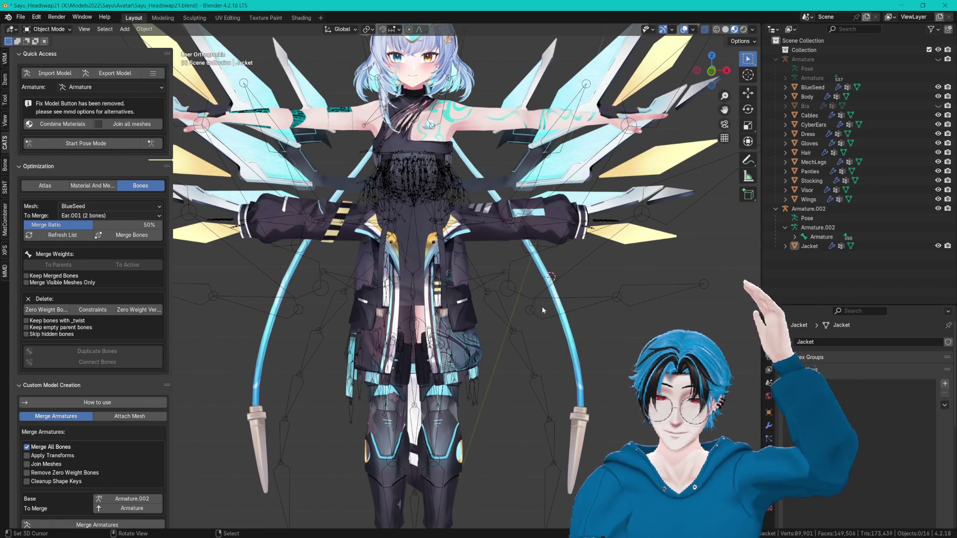
pyautogui.moveTo(574, 276)
pyautogui.mouseDown()
pyautogui.moveTo(520, 268)
pyautogui.moveTo(546, 274)
pyautogui.mouseUp()
pyautogui.moveTo(938, 199); pyautogui.dragTo(935, 92)
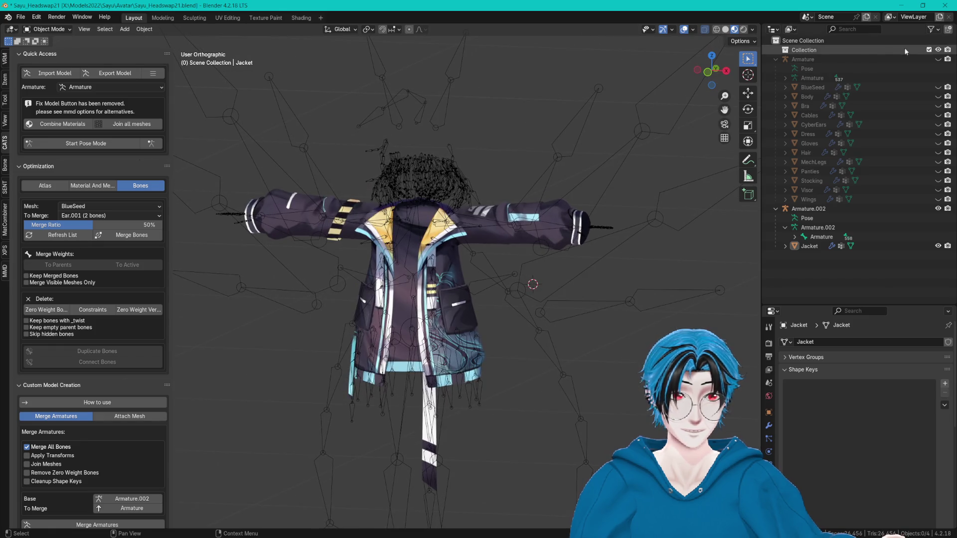
pyautogui.click(938, 208)
pyautogui.moveTo(543, 284)
pyautogui.mouseDown()
pyautogui.moveTo(591, 331)
pyautogui.moveTo(366, 262)
pyautogui.moveTo(572, 295)
pyautogui.moveTo(523, 294)
pyautogui.moveTo(614, 286)
pyautogui.moveTo(532, 286)
pyautogui.mouseUp()
pyautogui.scroll(-3, 578, 291)
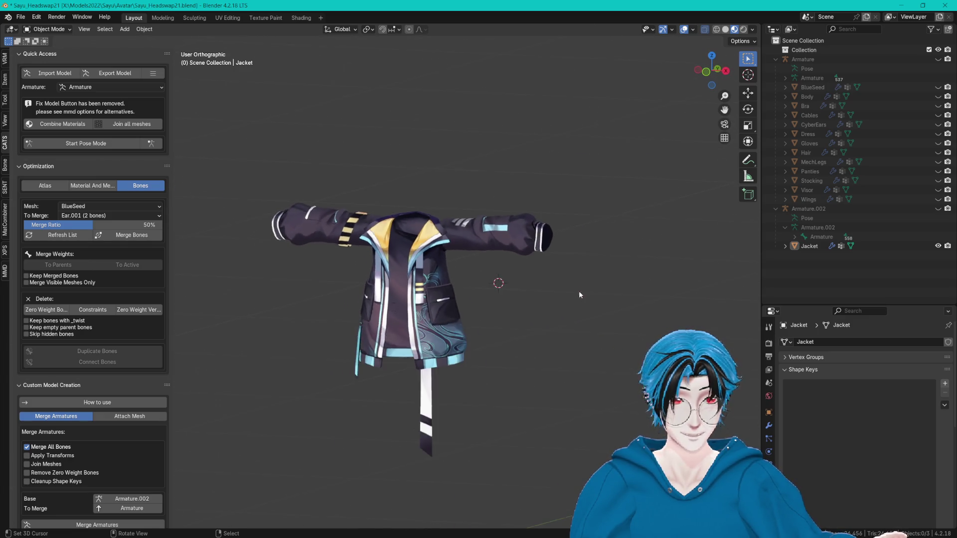
pyautogui.scroll(5, 509, 294)
# - Unhide Armature.002 with Alt+H and make all avatar meshes from BlueSeed to Wings visible again
pyautogui.hotkey('alt', 'h')
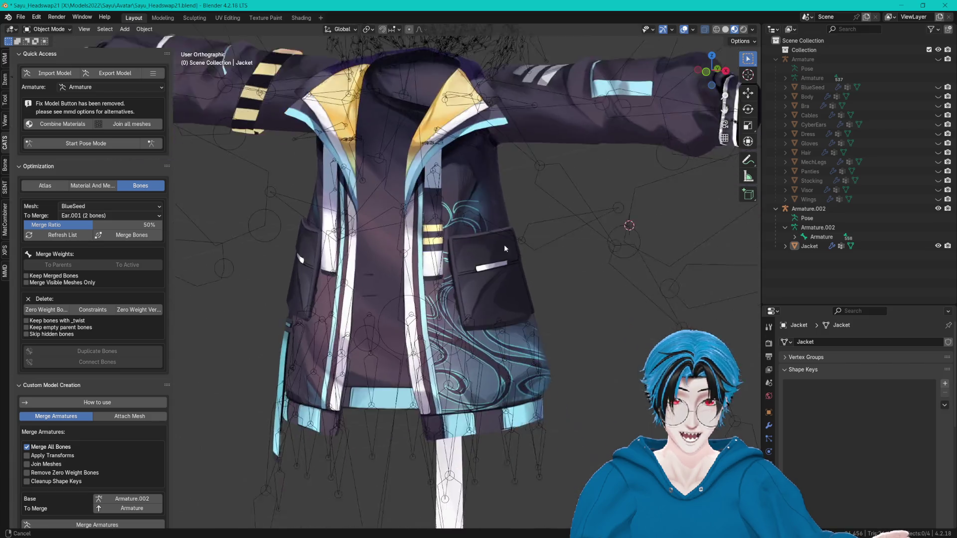
pyautogui.scroll(5, 504, 244)
pyautogui.moveTo(492, 279)
pyautogui.mouseDown()
pyautogui.moveTo(474, 321)
pyautogui.moveTo(574, 253)
pyautogui.moveTo(604, 107)
pyautogui.moveTo(498, 199)
pyautogui.moveTo(359, 270)
pyautogui.moveTo(477, 262)
pyautogui.mouseUp()
pyautogui.scroll(-6, 477, 262)
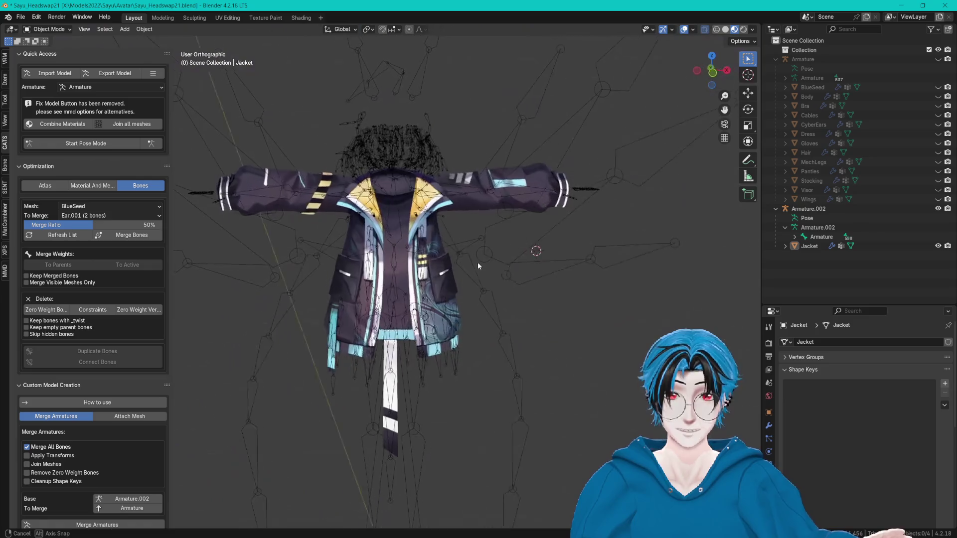
pyautogui.moveTo(937, 199); pyautogui.dragTo(940, 92)
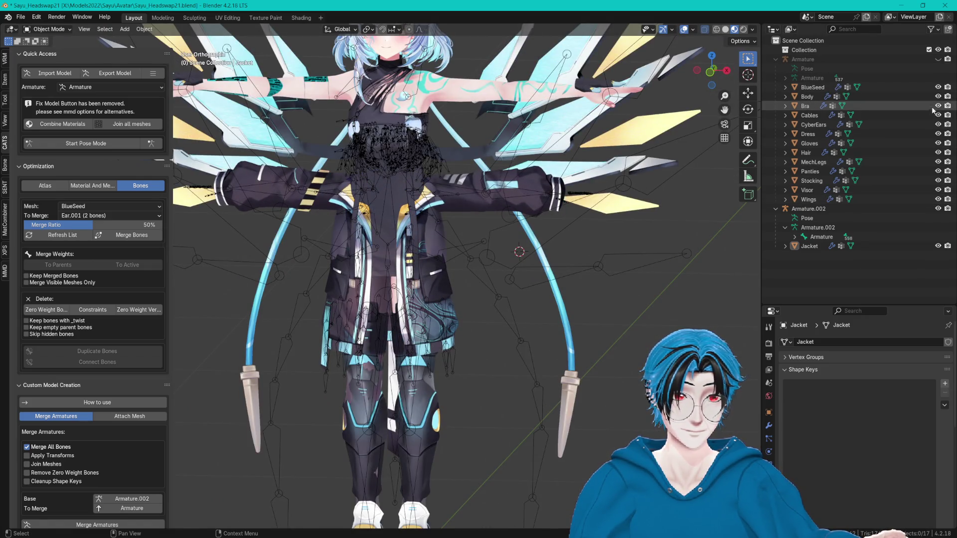
# - Scale Armature.002 to 1.259 so the jacket fits over the avatar
pyautogui.click(809, 209)
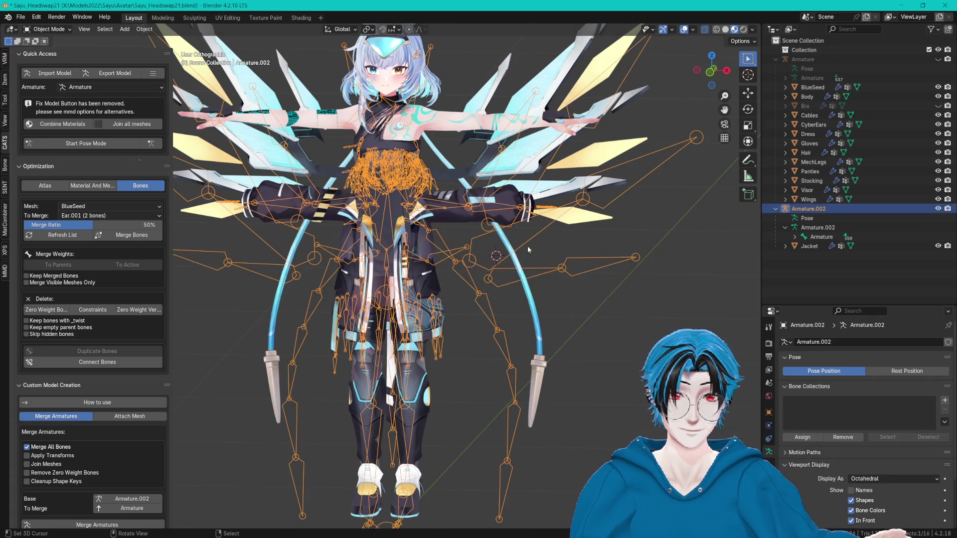
pyautogui.press('s')
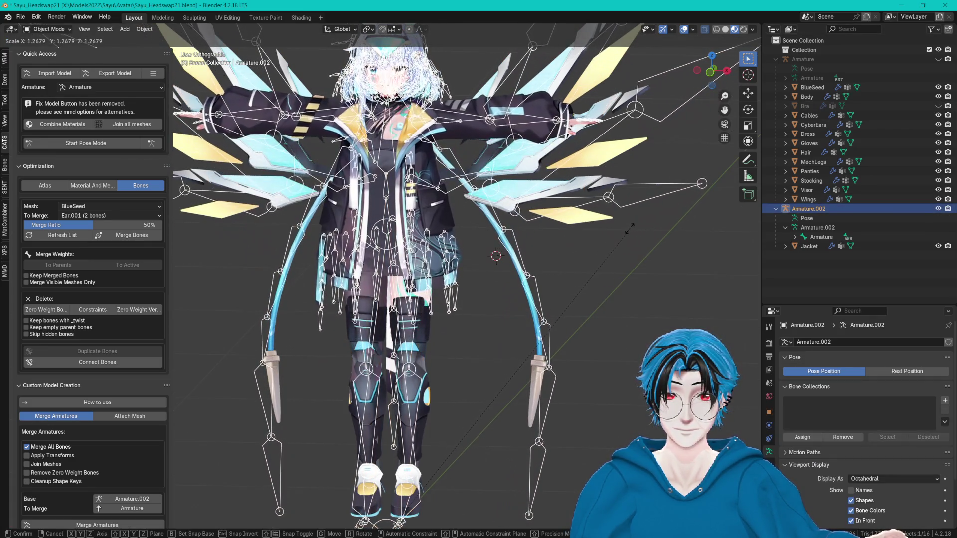
pyautogui.click(623, 229)
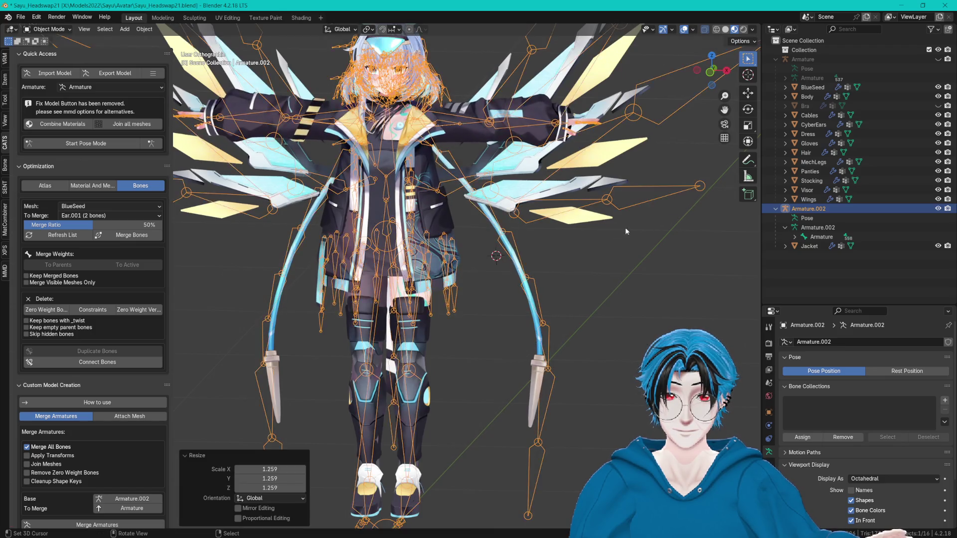
pyautogui.scroll(2, 605, 226)
pyautogui.scroll(-4, 527, 309)
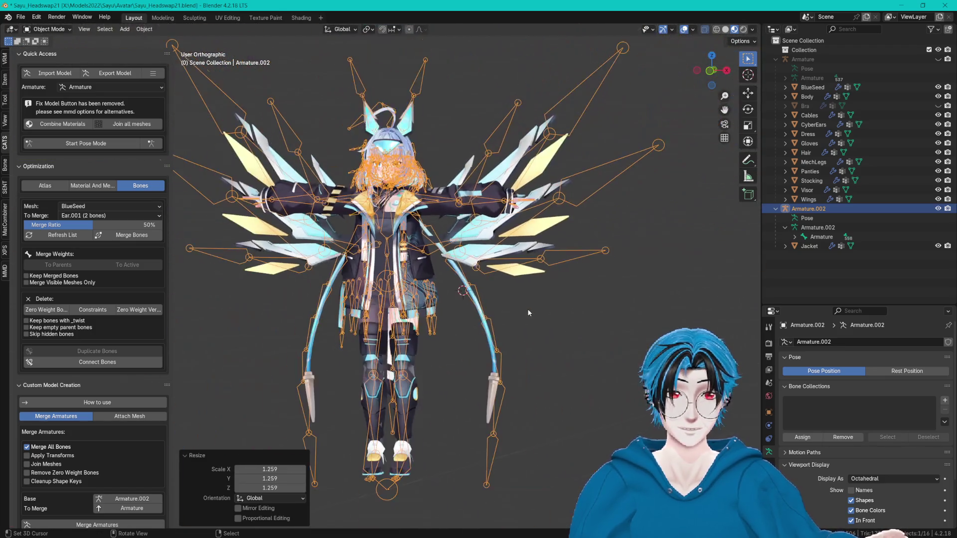
# - Apply the transform to the selected Armature.002 and Jacket through Object > Apply
pyautogui.keyDown('ctrl'); pyautogui.click(809, 246); pyautogui.keyUp('ctrl')
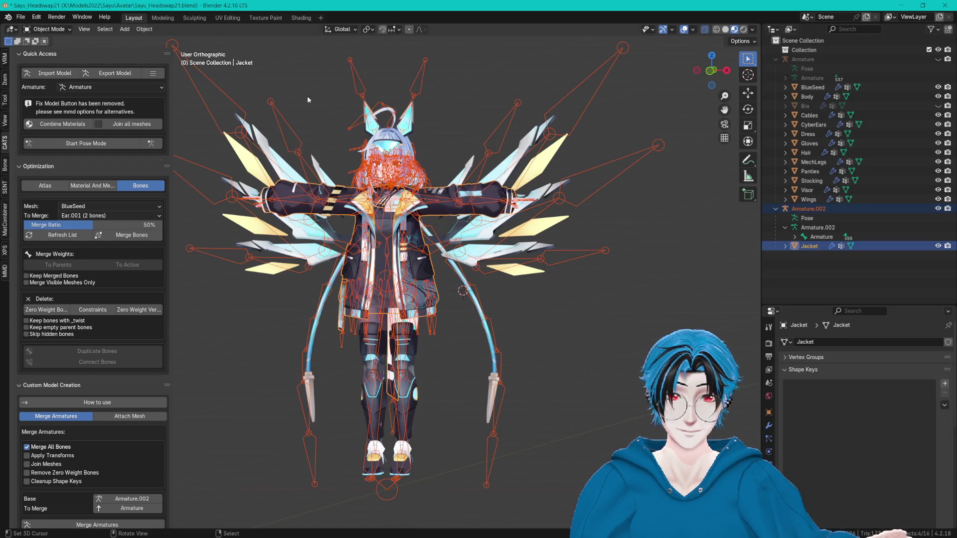
pyautogui.click(145, 29)
pyautogui.moveTo(173, 76)
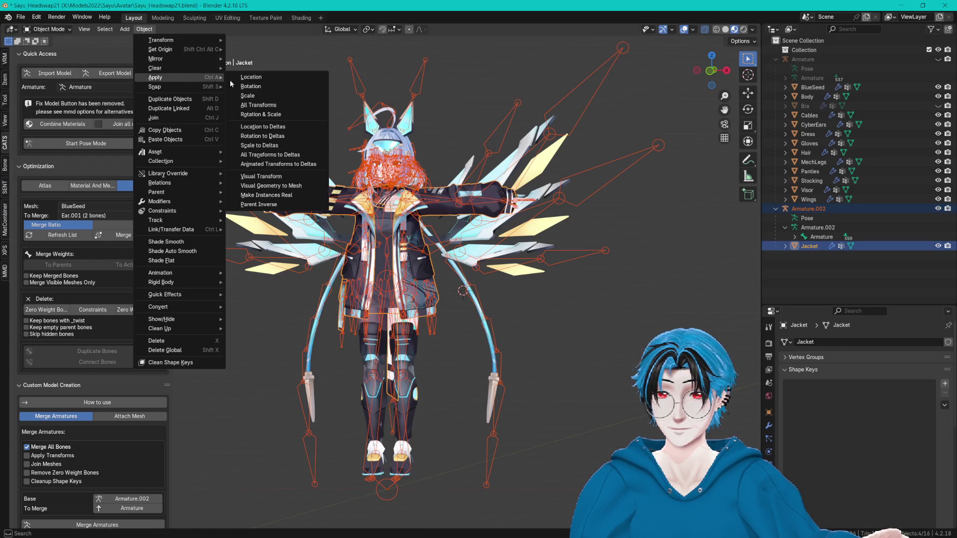
pyautogui.click(289, 101)
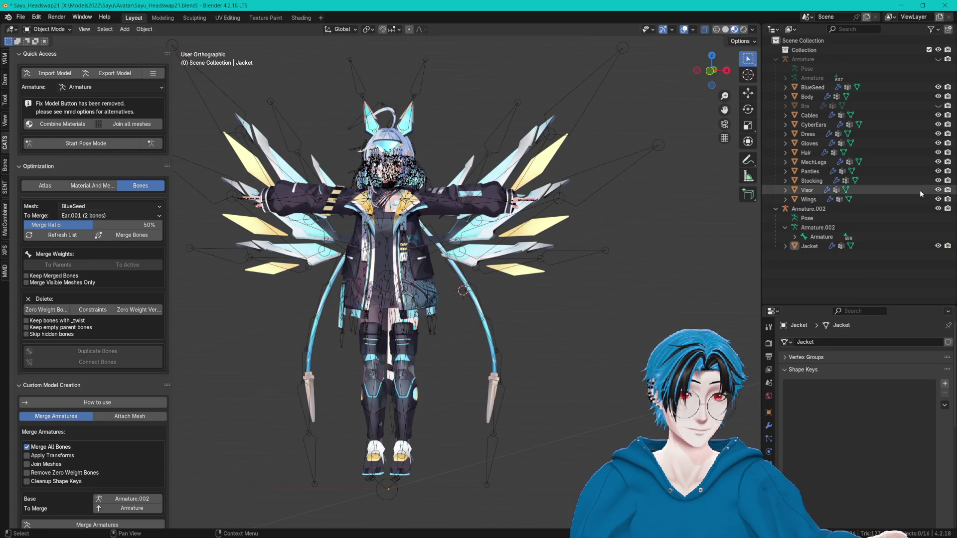
# - Hide the jacket armature's bones, check the fitted jacket from the front, and return to Unity
pyautogui.click(939, 209)
pyautogui.moveTo(573, 259)
pyautogui.mouseDown()
pyautogui.moveTo(616, 260)
pyautogui.moveTo(658, 245)
pyautogui.mouseUp()
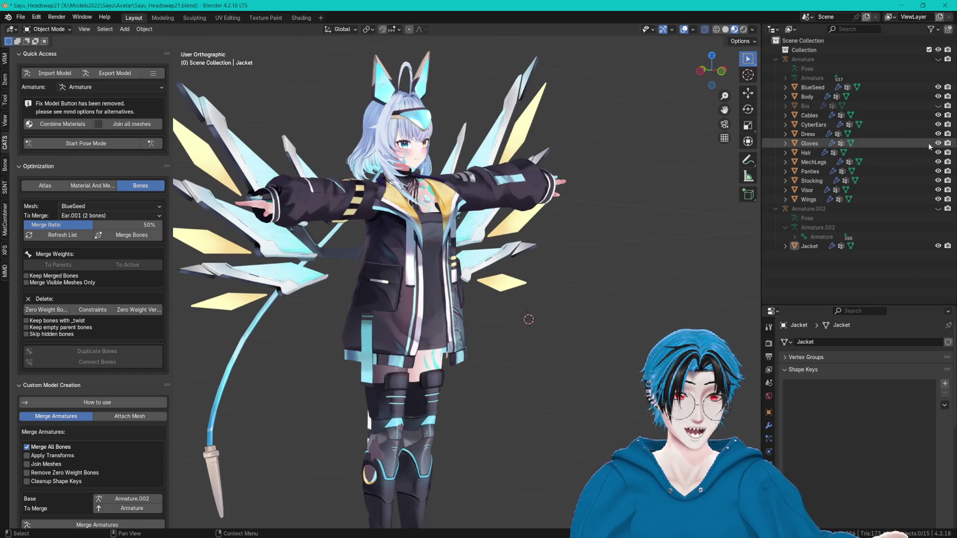
pyautogui.moveTo(528, 189)
pyautogui.mouseDown()
pyautogui.moveTo(489, 184)
pyautogui.moveTo(543, 165)
pyautogui.moveTo(555, 229)
pyautogui.moveTo(527, 242)
pyautogui.mouseUp()
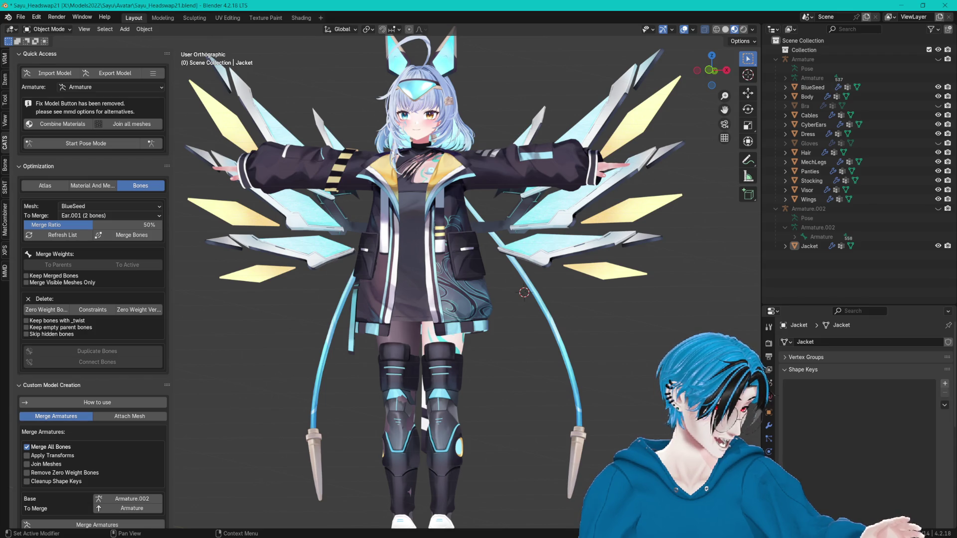
pyautogui.hotkey('alt', 'Tab')
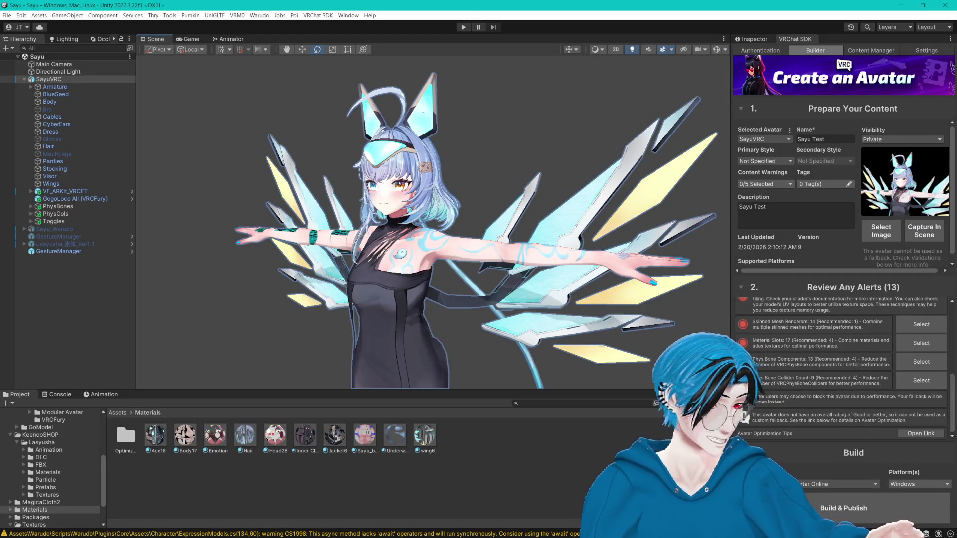
# - In the Sayu_Basement project, make the Scene view taller and wider
pyautogui.hotkey('alt', 'Tab')
pyautogui.moveTo(507, 346); pyautogui.dragTo(507, 440)
pyautogui.moveTo(762, 305); pyautogui.dragTo(847, 306)
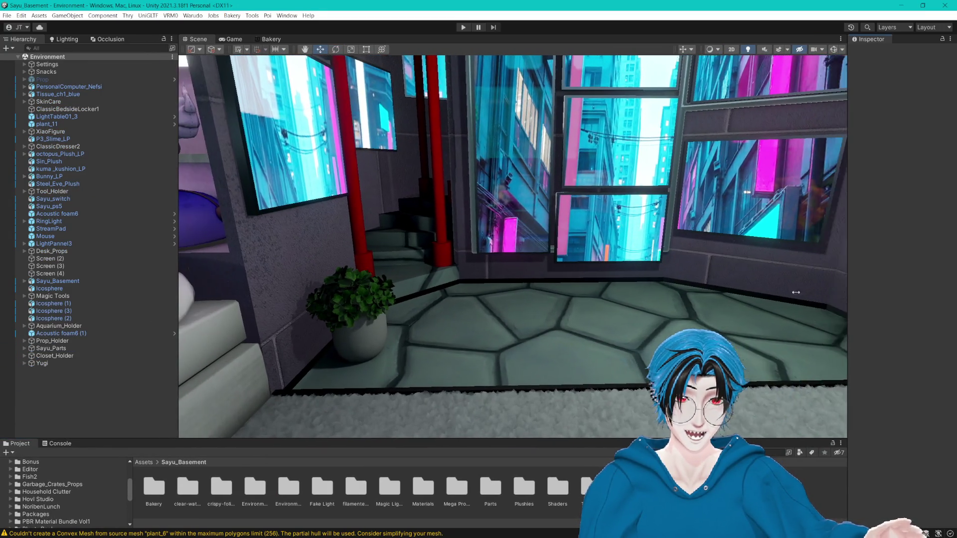
# - Fly through the basement bedroom, past the shelf, window corner, TV and gaming desk, and bed area
pyautogui.press('s')
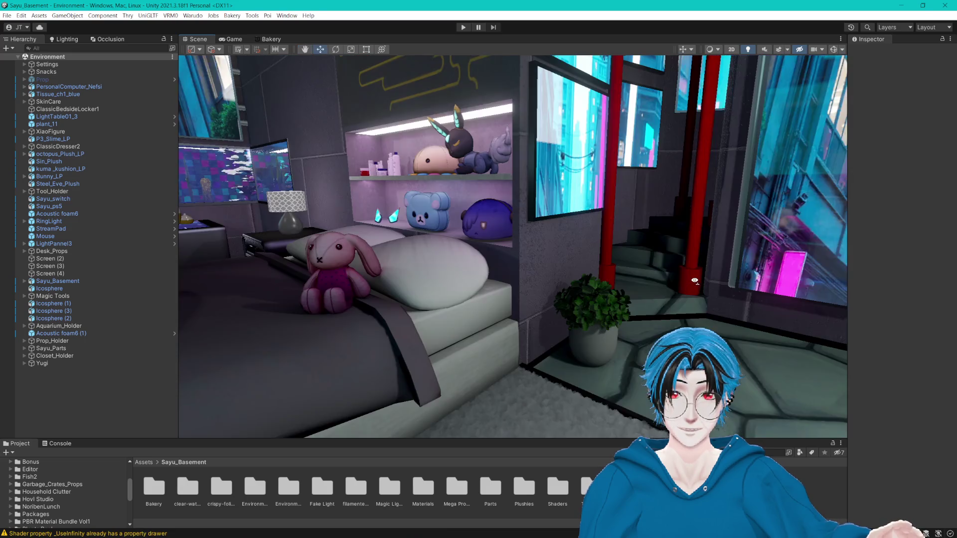
pyautogui.press('s')
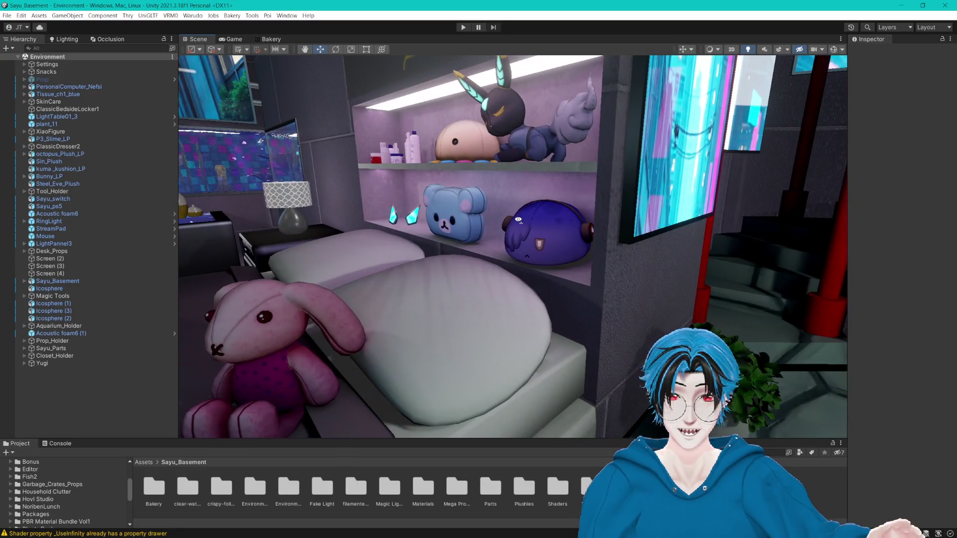
pyautogui.moveTo(518, 219); pyautogui.dragTo(770, 209)
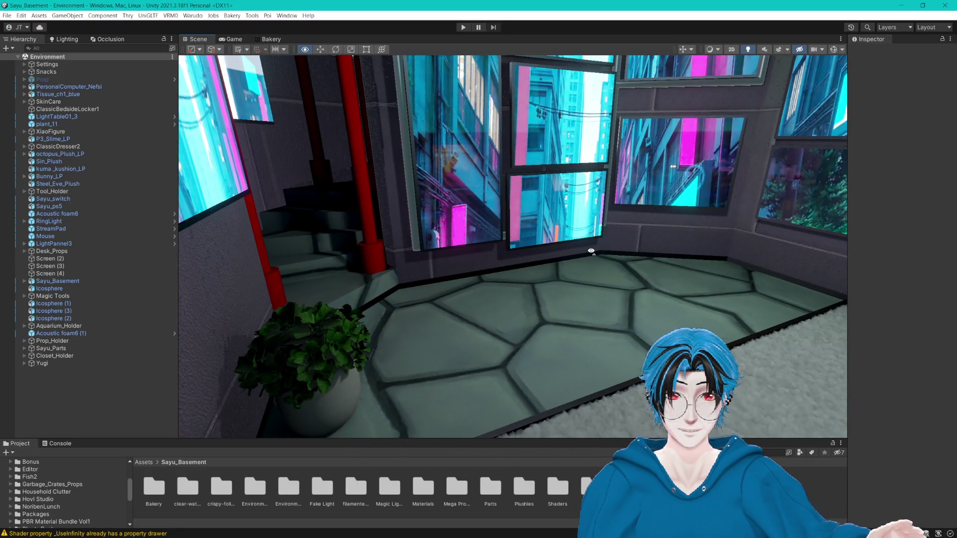
pyautogui.press('d')
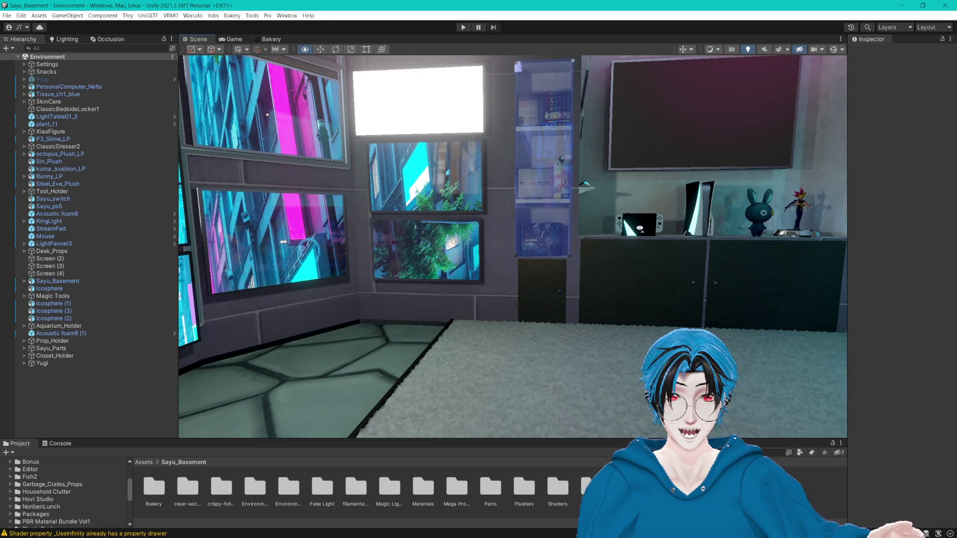
pyautogui.moveTo(547, 240); pyautogui.dragTo(659, 301)
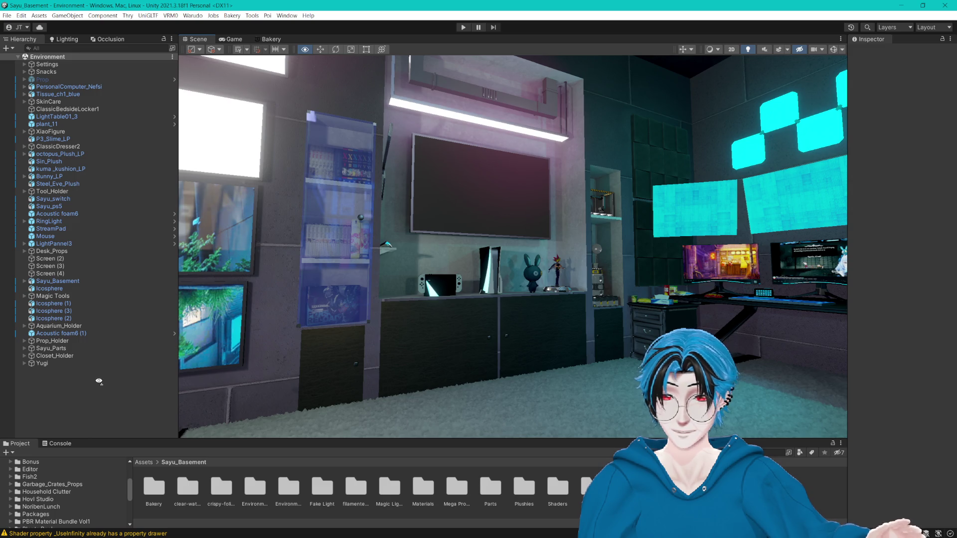
pyautogui.moveTo(100, 381)
pyautogui.mouseDown()
pyautogui.moveTo(265, 371)
pyautogui.moveTo(474, 312)
pyautogui.moveTo(897, 394)
pyautogui.moveTo(933, 341)
pyautogui.moveTo(96, 370)
pyautogui.moveTo(306, 368)
pyautogui.moveTo(438, 388)
pyautogui.moveTo(423, 374)
pyautogui.moveTo(592, 294)
pyautogui.moveTo(436, 298)
pyautogui.moveTo(373, 311)
pyautogui.moveTo(485, 300)
pyautogui.moveTo(558, 323)
pyautogui.moveTo(433, 296)
pyautogui.moveTo(634, 296)
pyautogui.moveTo(444, 307)
pyautogui.moveTo(778, 310)
pyautogui.moveTo(279, 308)
pyautogui.moveTo(438, 306)
pyautogui.moveTo(399, 304)
pyautogui.moveTo(474, 284)
pyautogui.moveTo(453, 279)
pyautogui.moveTo(581, 275)
pyautogui.moveTo(553, 277)
pyautogui.mouseUp()
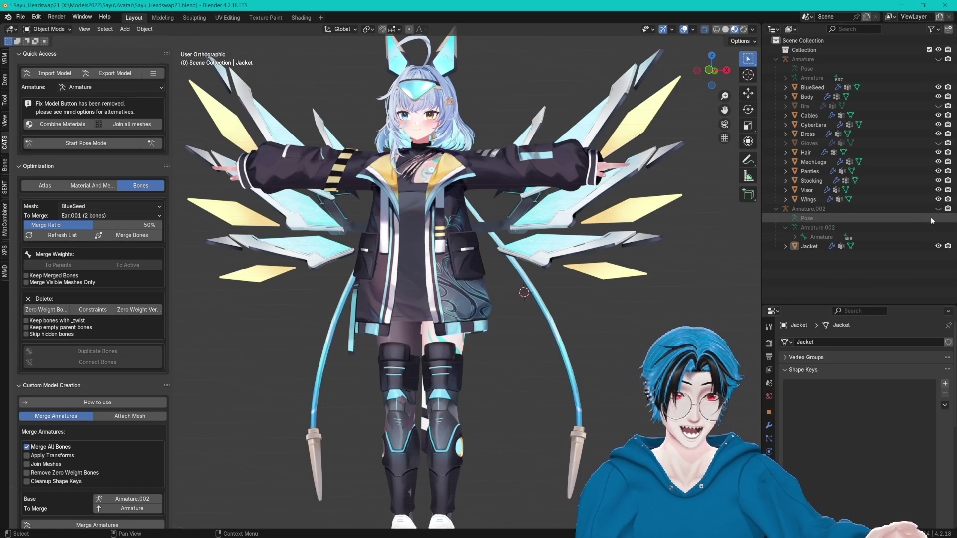
# - Show Armature.002's bones again and view the avatar's head from the side
pyautogui.click(937, 208)
pyautogui.scroll(5, 591, 332)
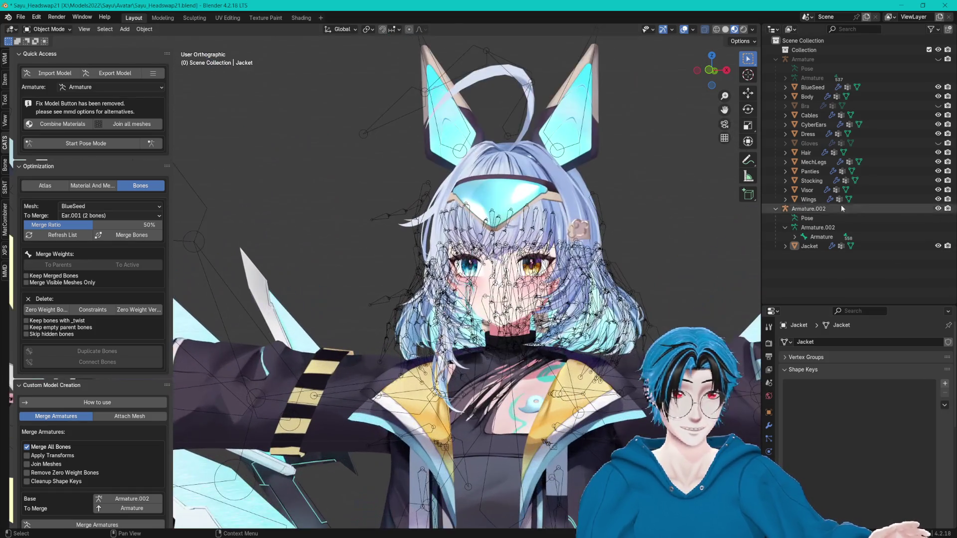
pyautogui.moveTo(713, 191)
pyautogui.mouseDown()
pyautogui.moveTo(543, 175)
pyautogui.moveTo(592, 181)
pyautogui.moveTo(564, 196)
pyautogui.moveTo(435, 199)
pyautogui.mouseUp()
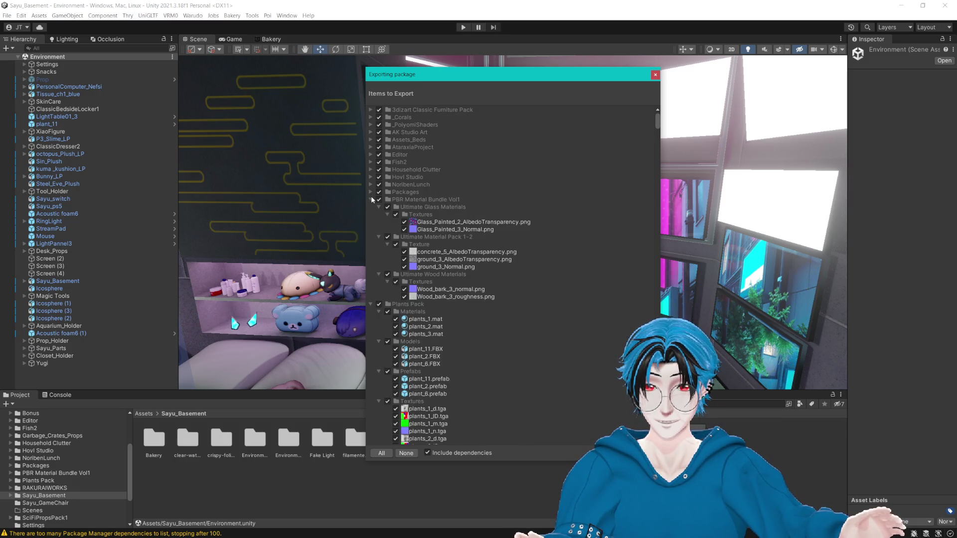
# - In Unity's Exporting package list, collapse the Packages and Sayu_Basement folders
pyautogui.click(370, 193)
pyautogui.click(371, 222)
pyautogui.click(371, 222)
# - Unfold TirgamesAssets in the Exporting package list to review its door and interior prop files
pyautogui.click(371, 244)
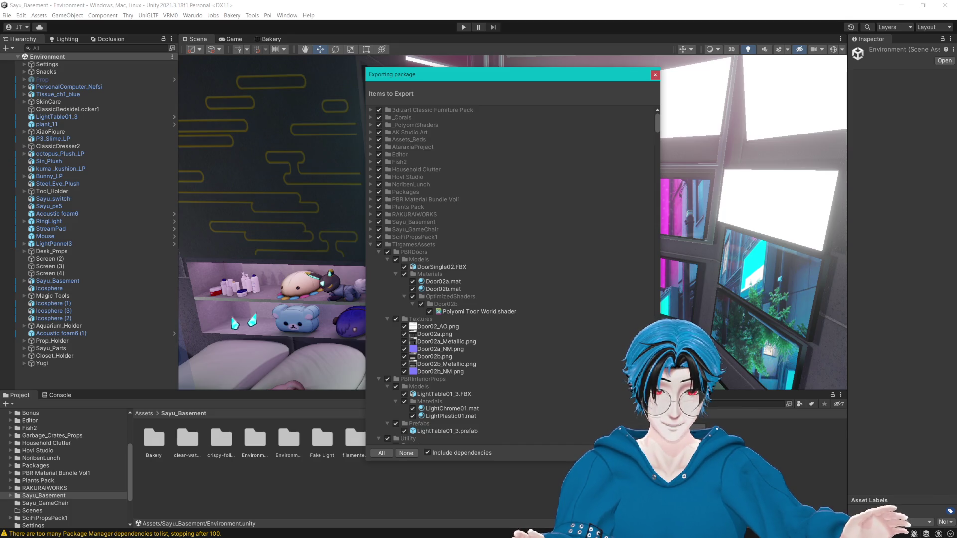
pyautogui.click(706, 294)
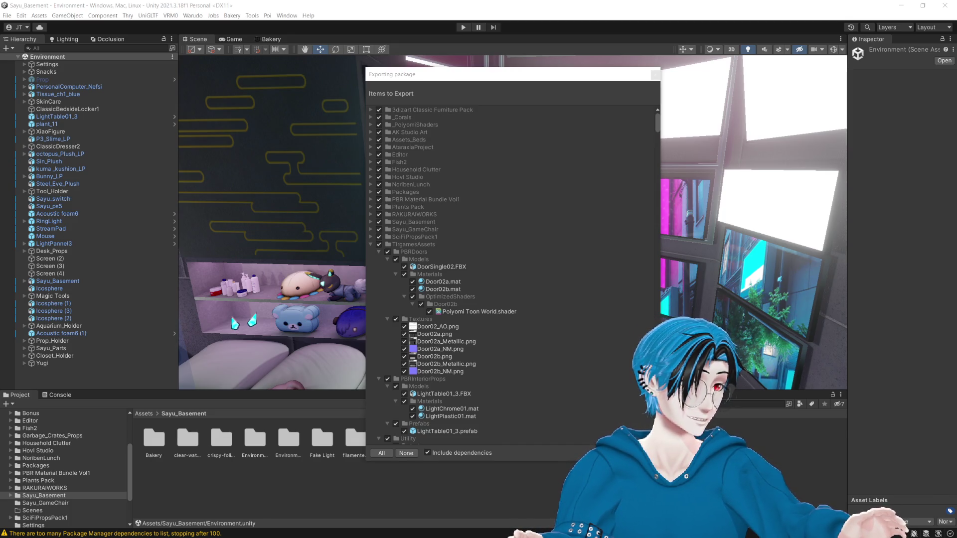